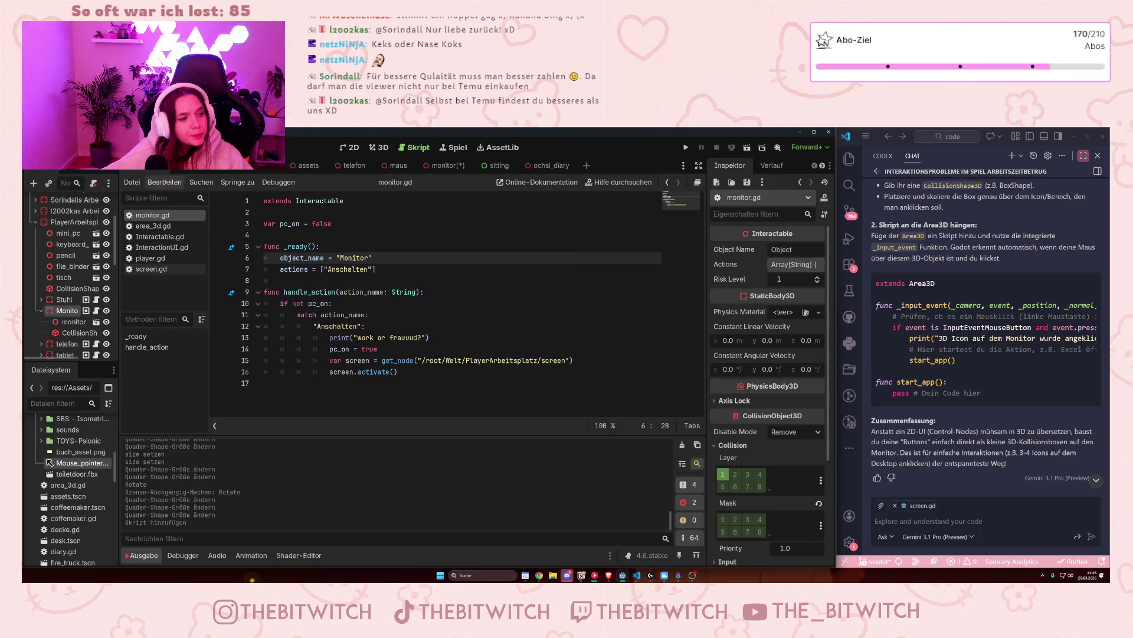
Step: Save the monitor scene
click(496, 166)
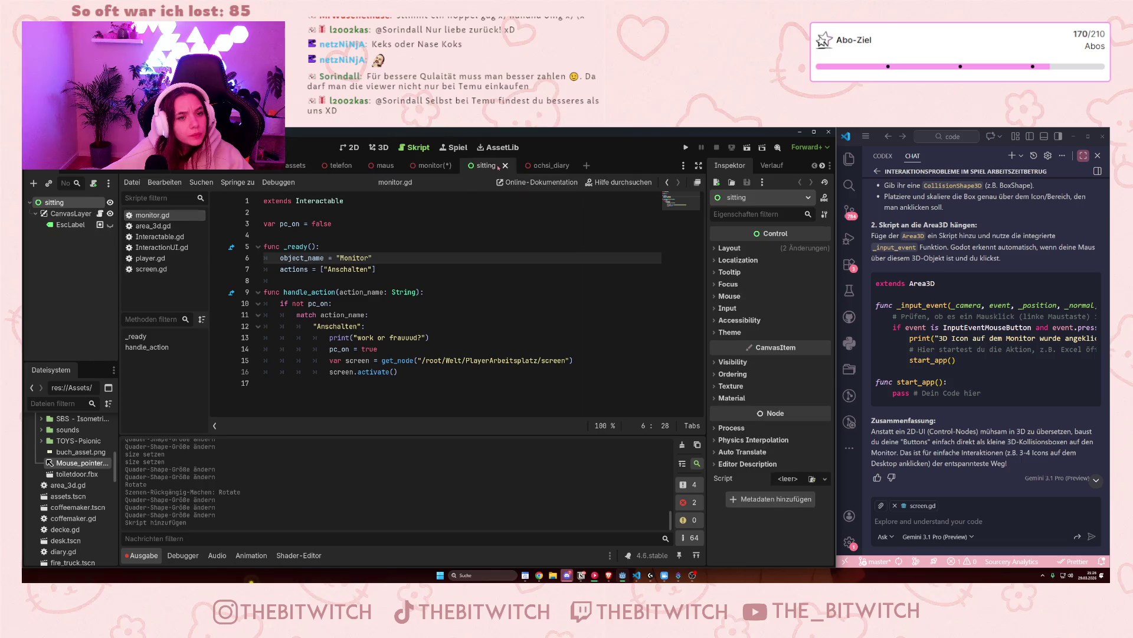
click(448, 170)
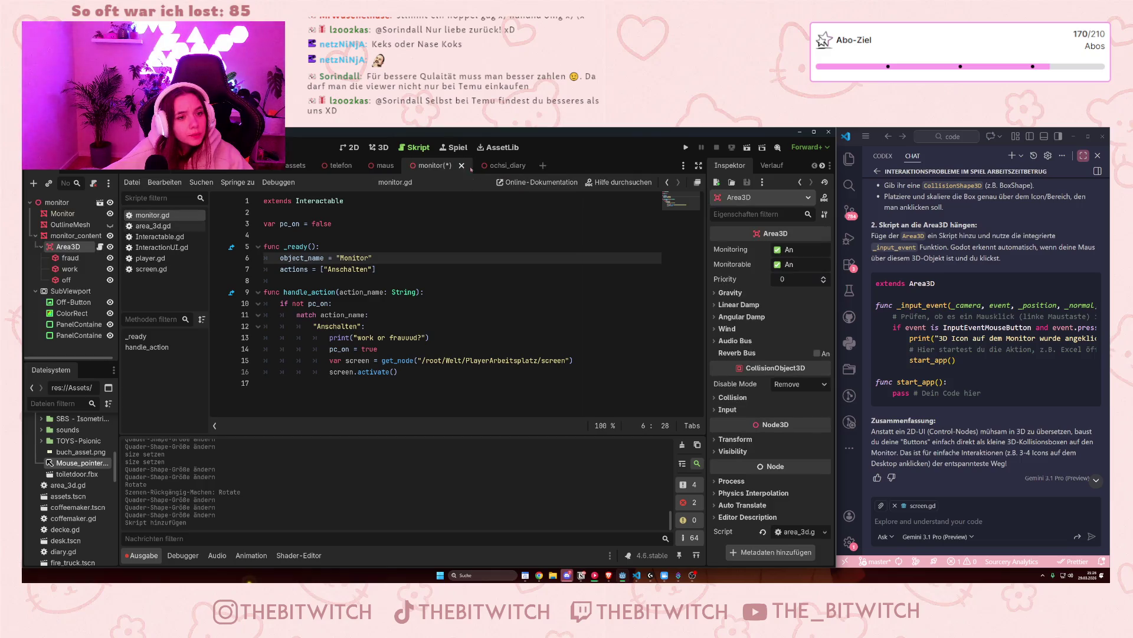
click(432, 235)
key(ctrl+s)
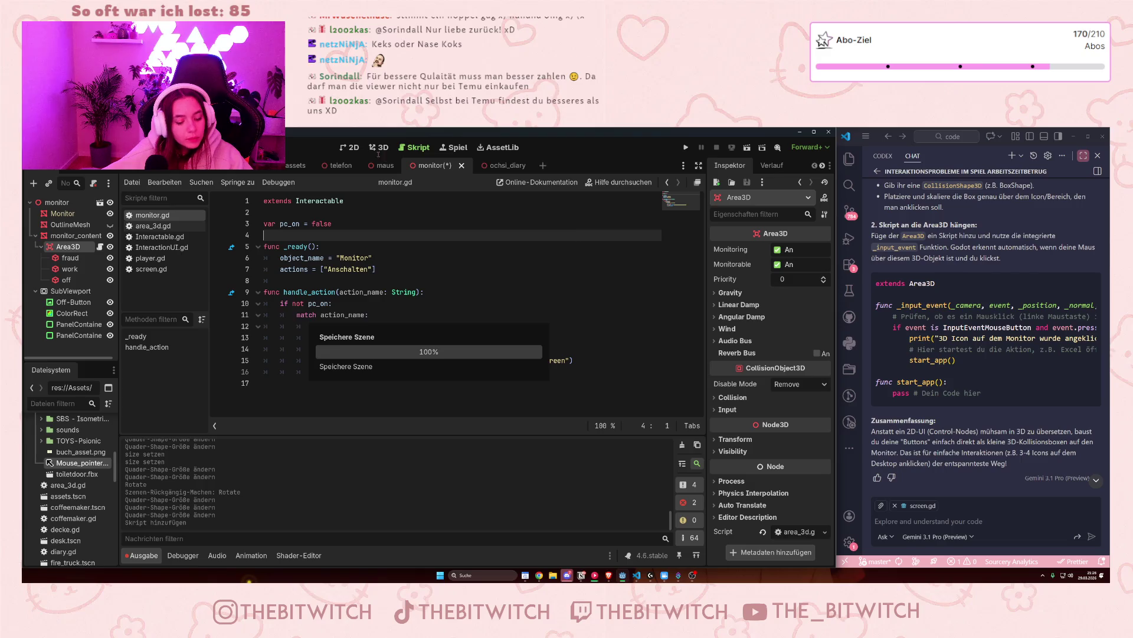
Step: Close the maus, telefon and assets scene tabs
click(382, 167)
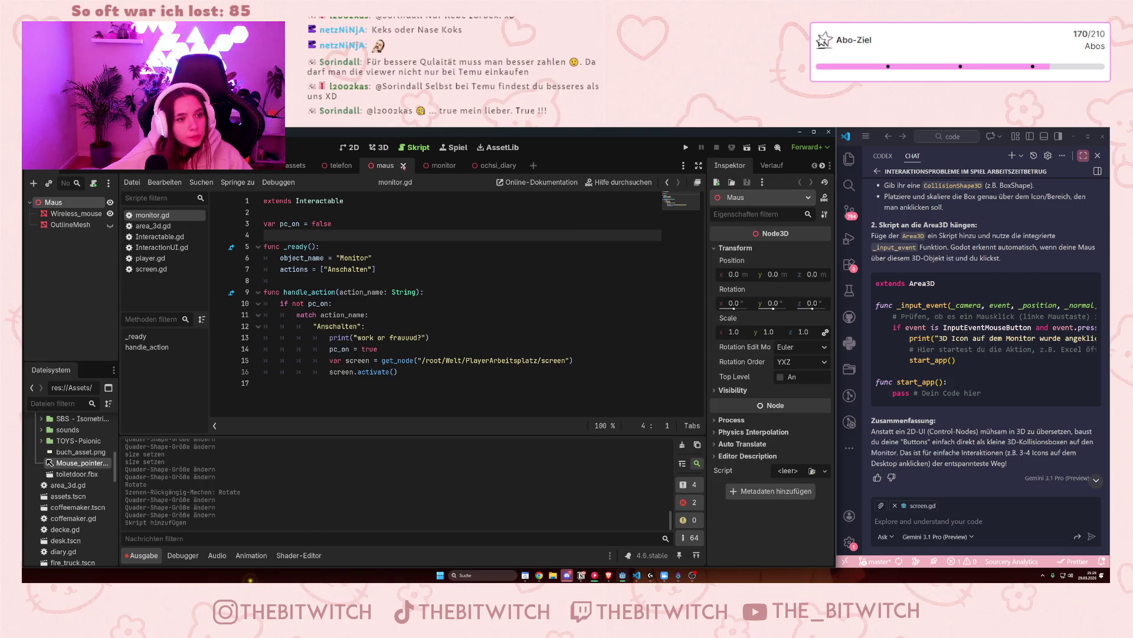
click(403, 166)
click(354, 258)
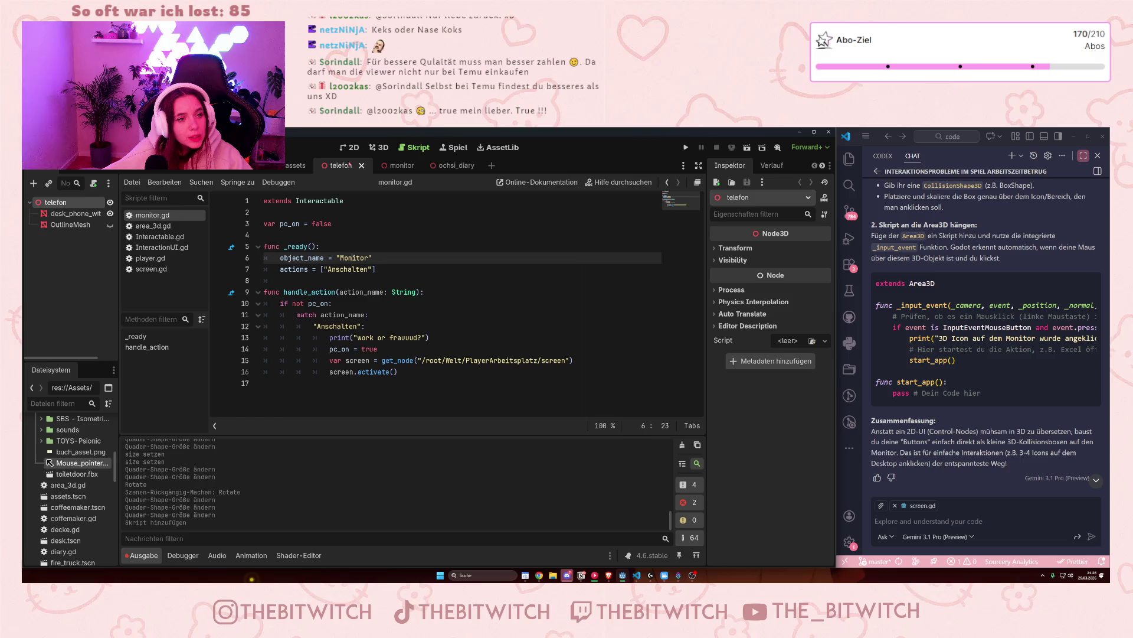
click(362, 166)
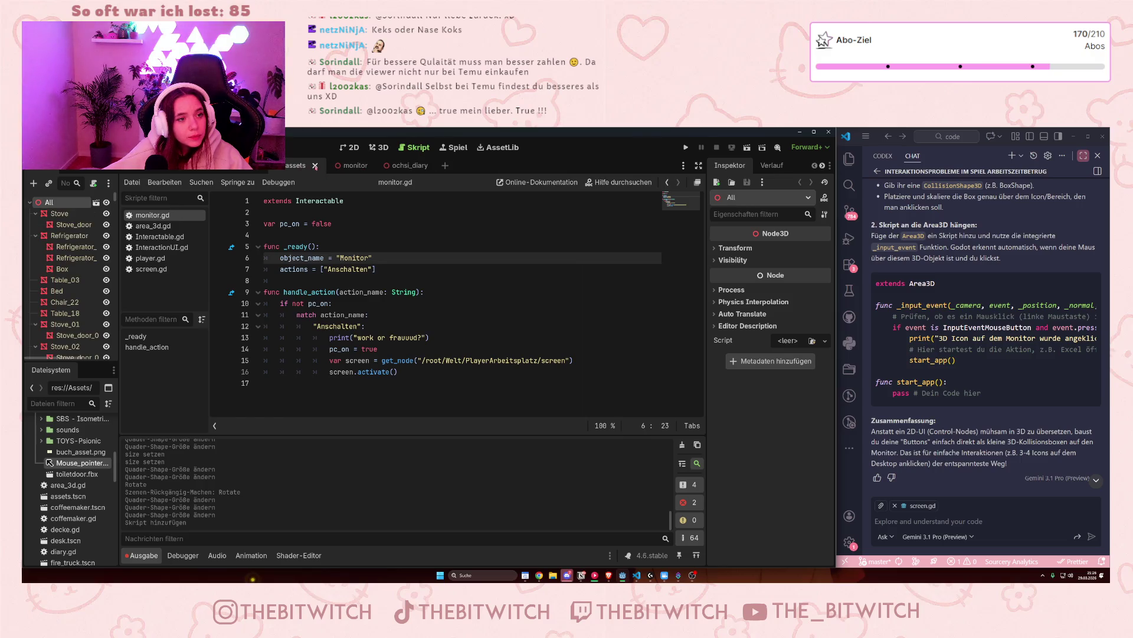
click(315, 166)
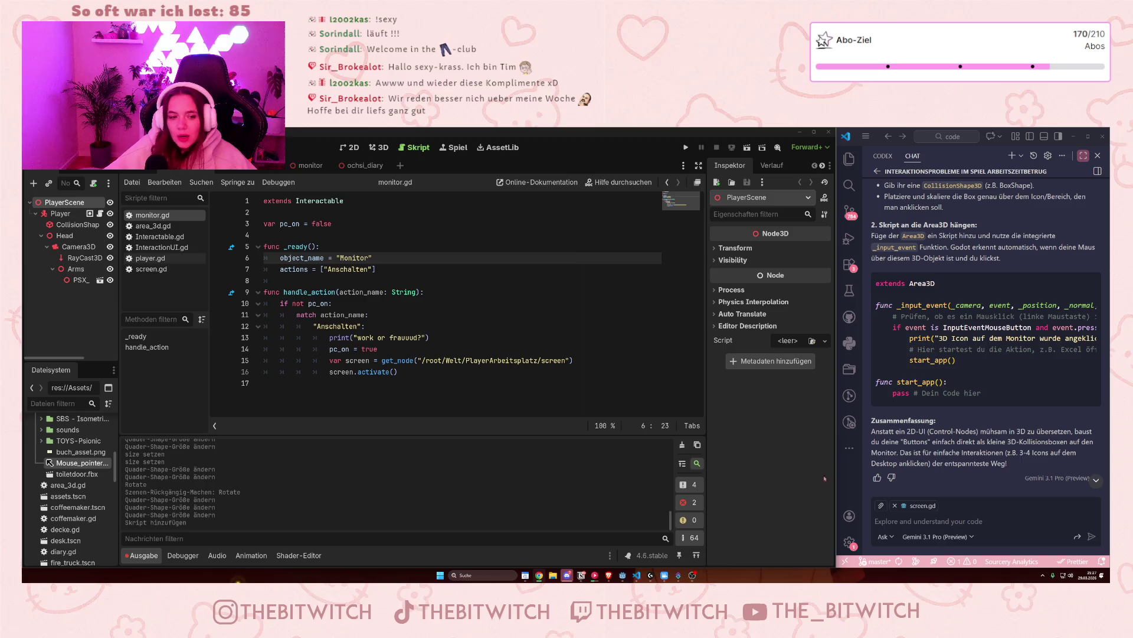
click(412, 299)
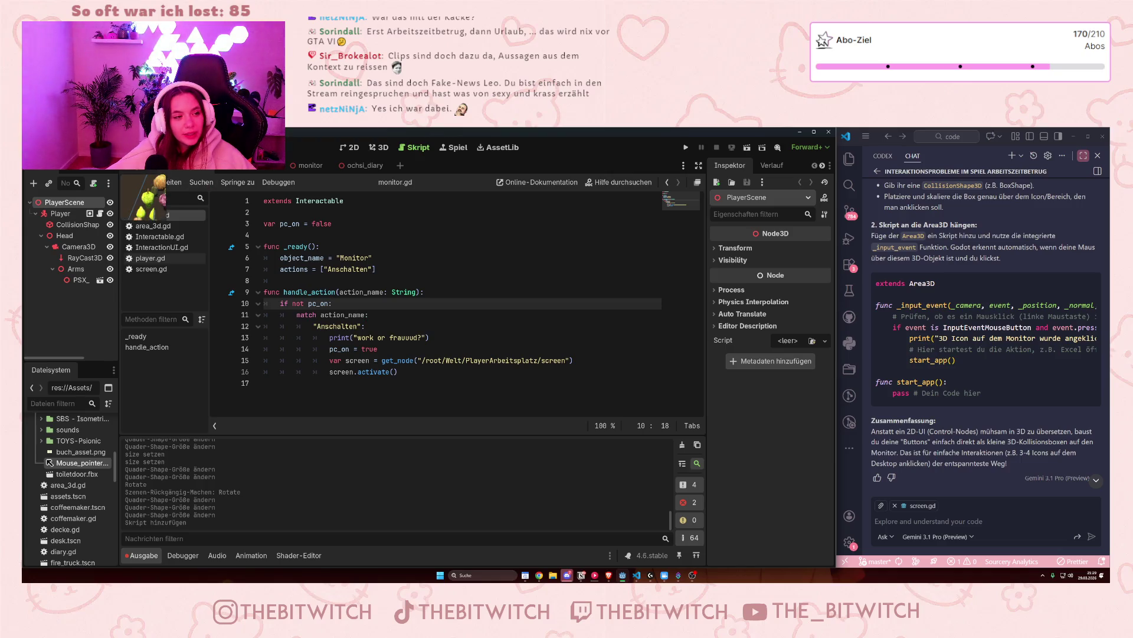
Step: Open area_3d.gd beside the monitor scene's Area3D and start a new line after 'extends Area3D'
key(F5)
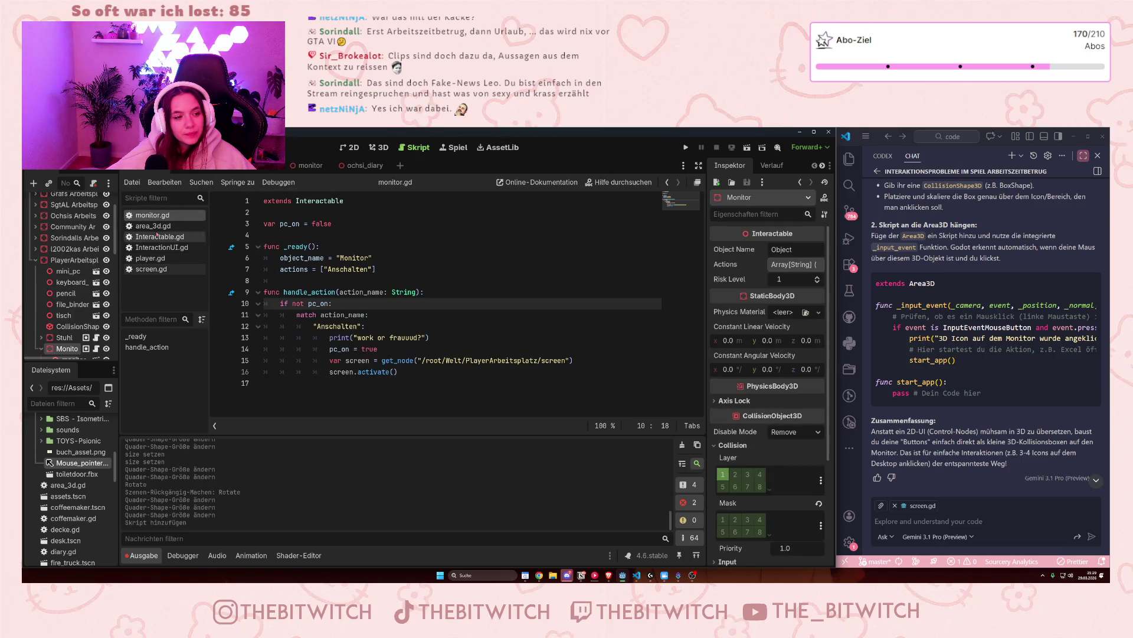
click(155, 226)
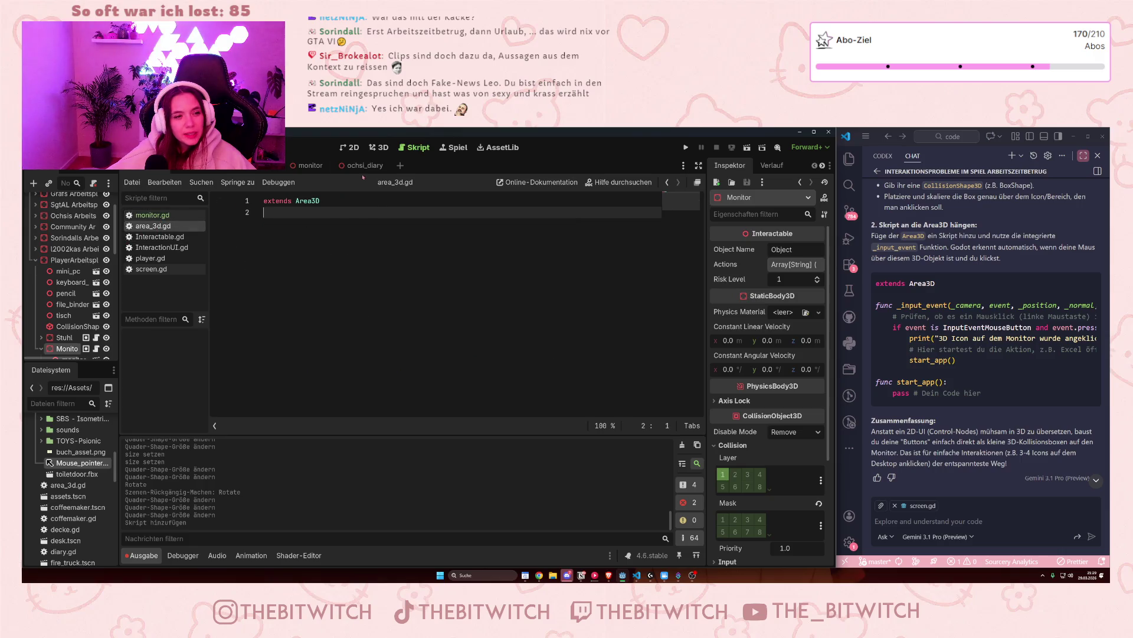
click(304, 165)
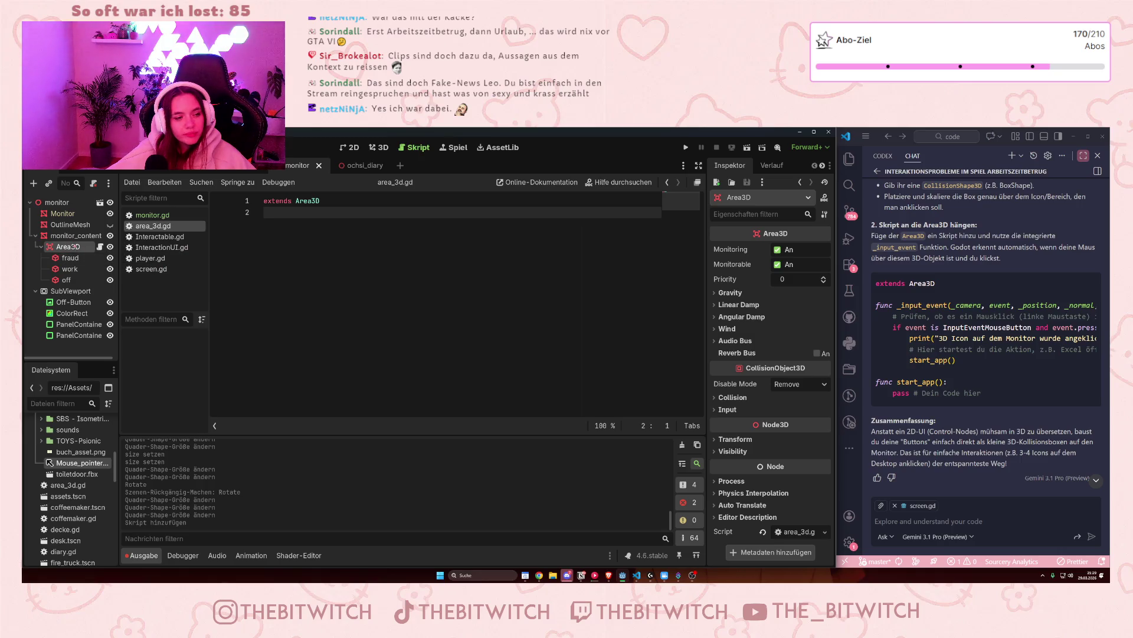
click(290, 218)
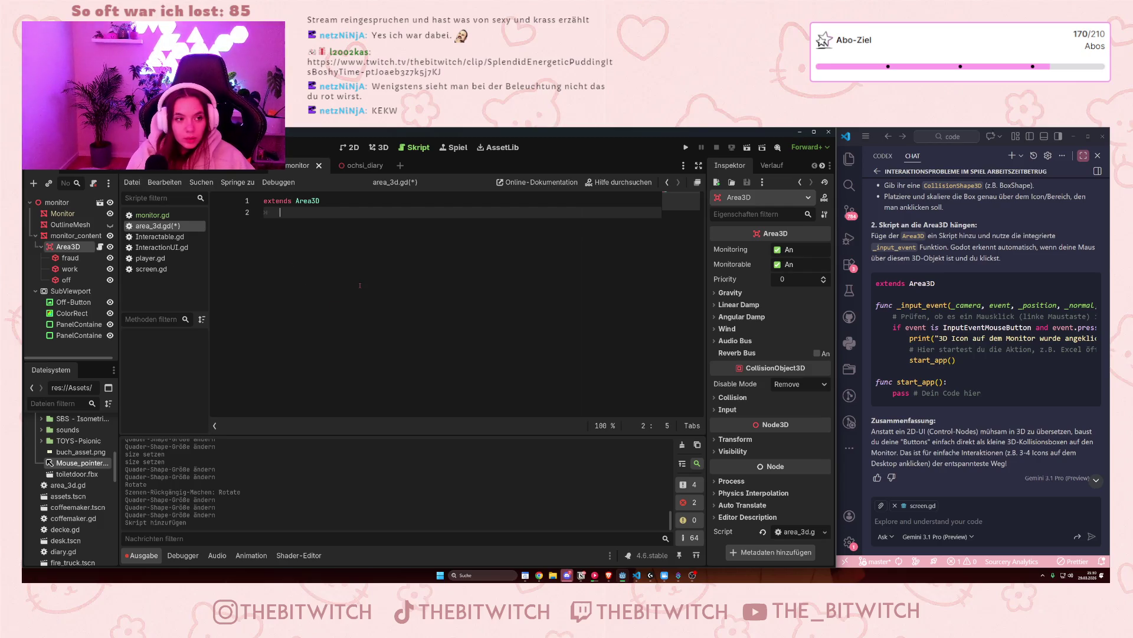
key(Return)
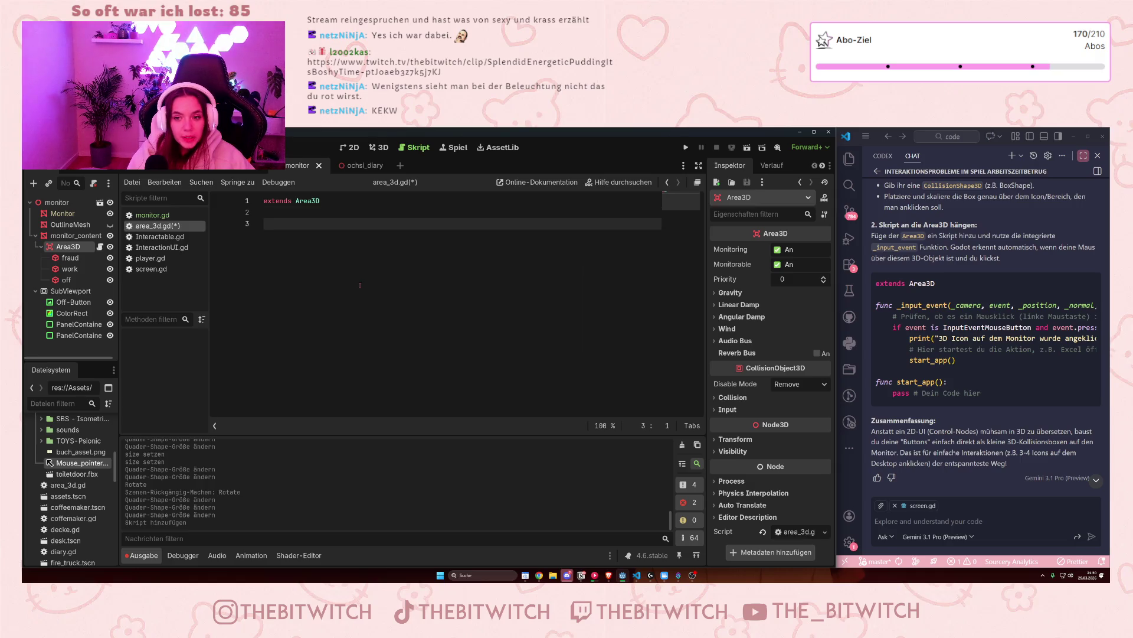
Step: Write the header func _input_event(_camera, event, position, _normal) in area_3d.gd
text(func _)
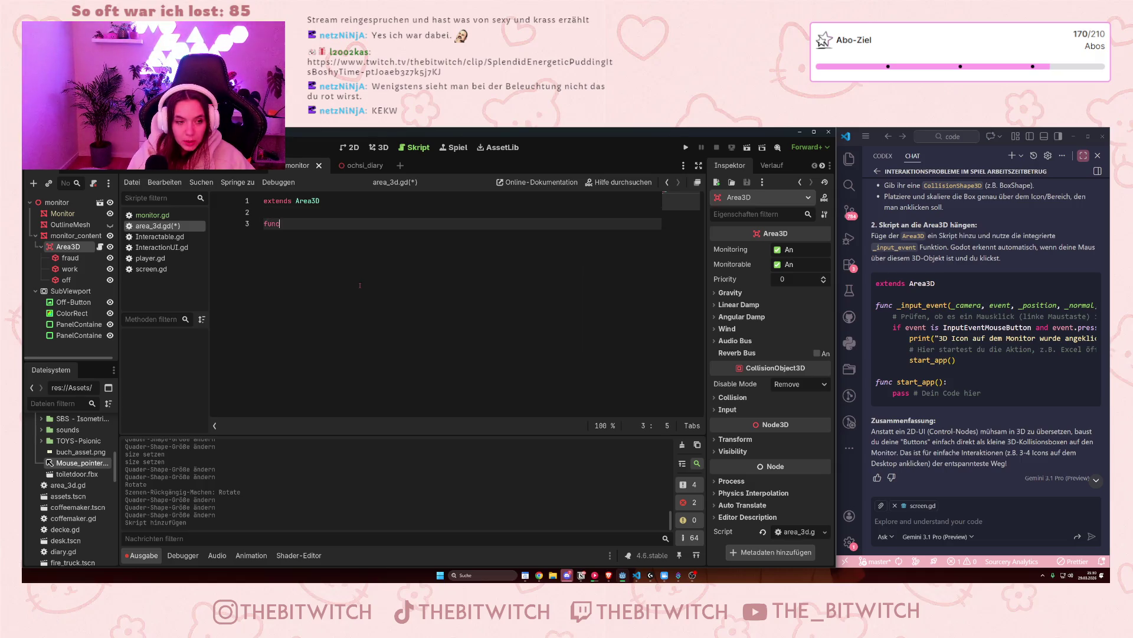
text(input)
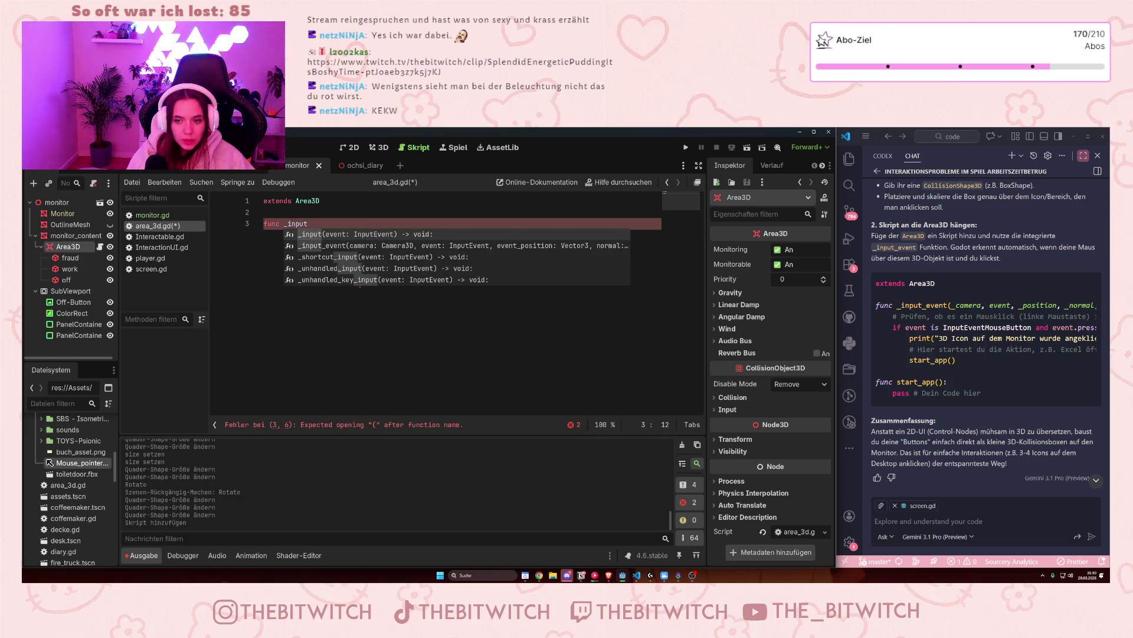
text(_event()
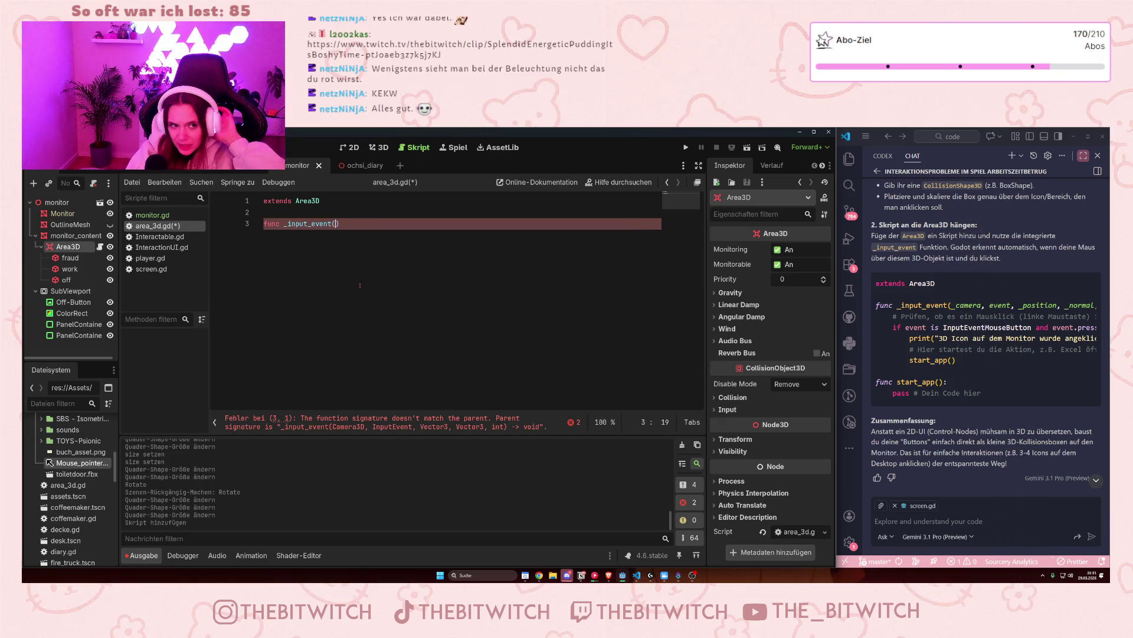
text(_camera)
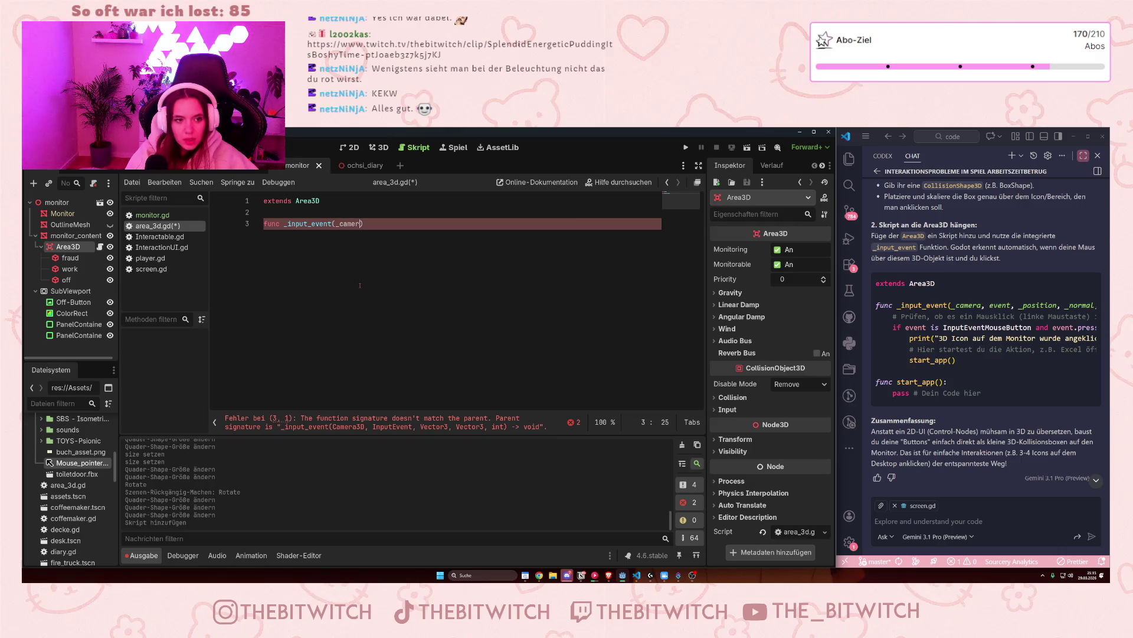
text(, )
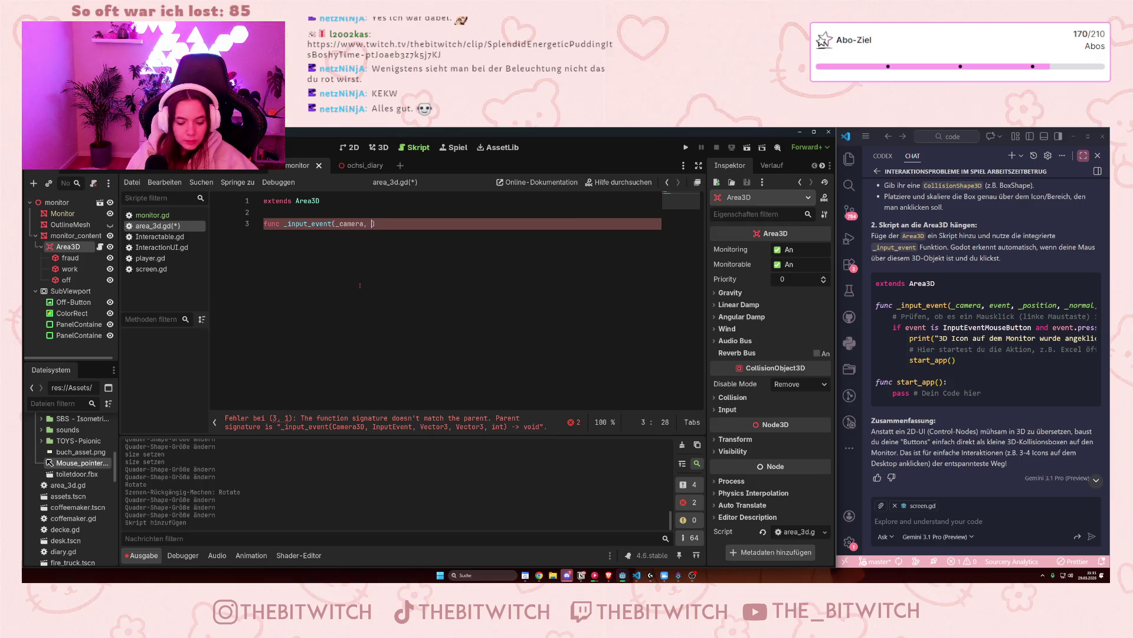
text(event,)
text( position)
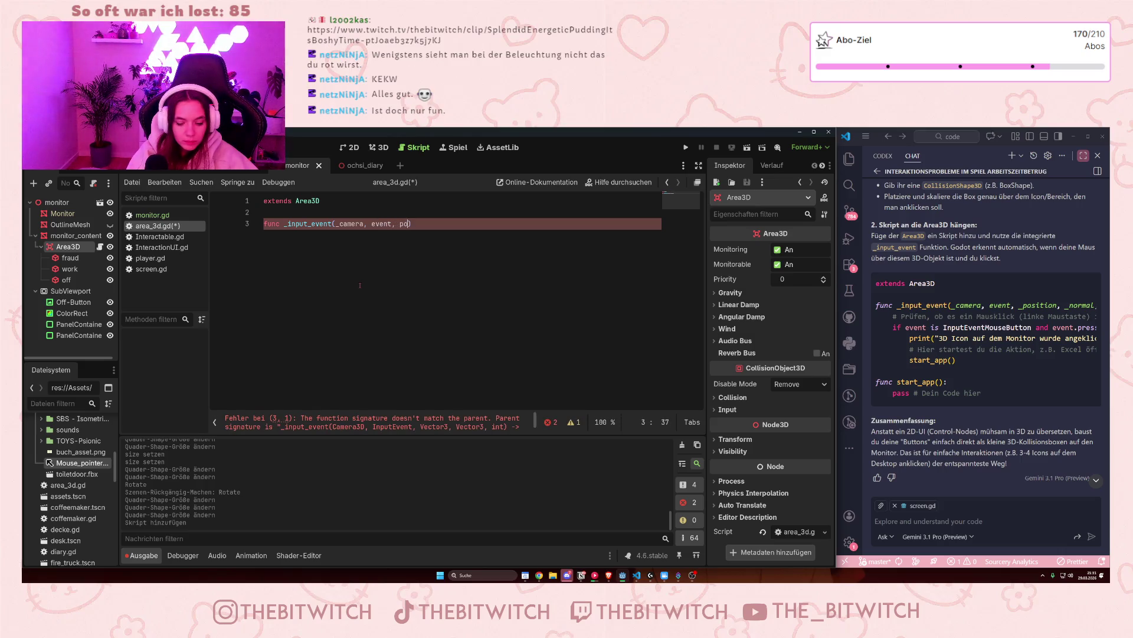
text(, )
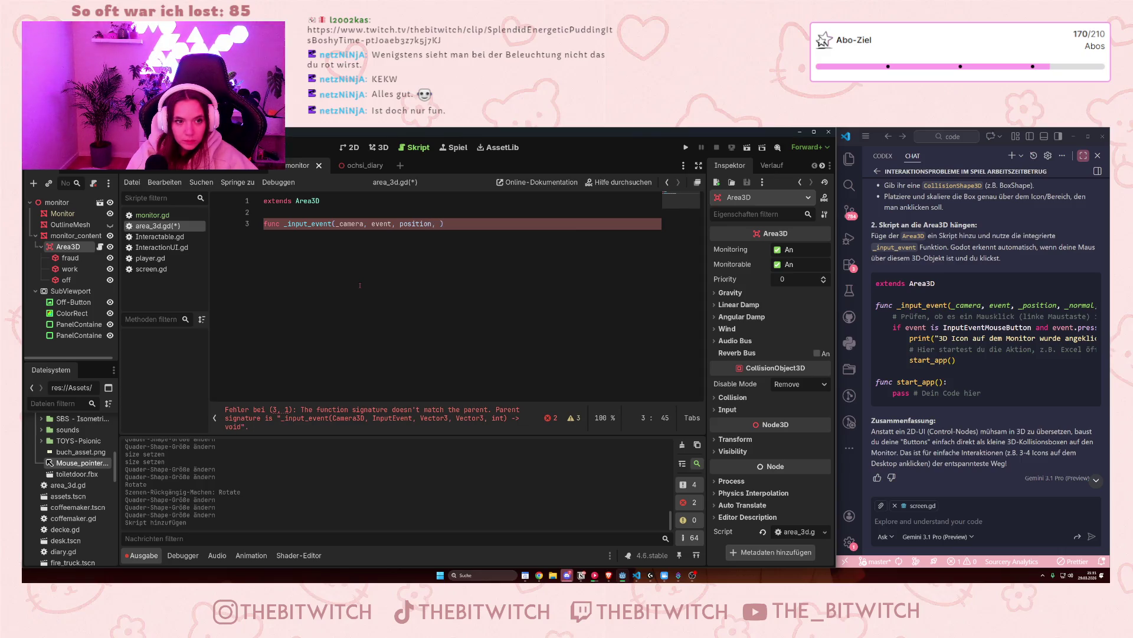
text(_normal)
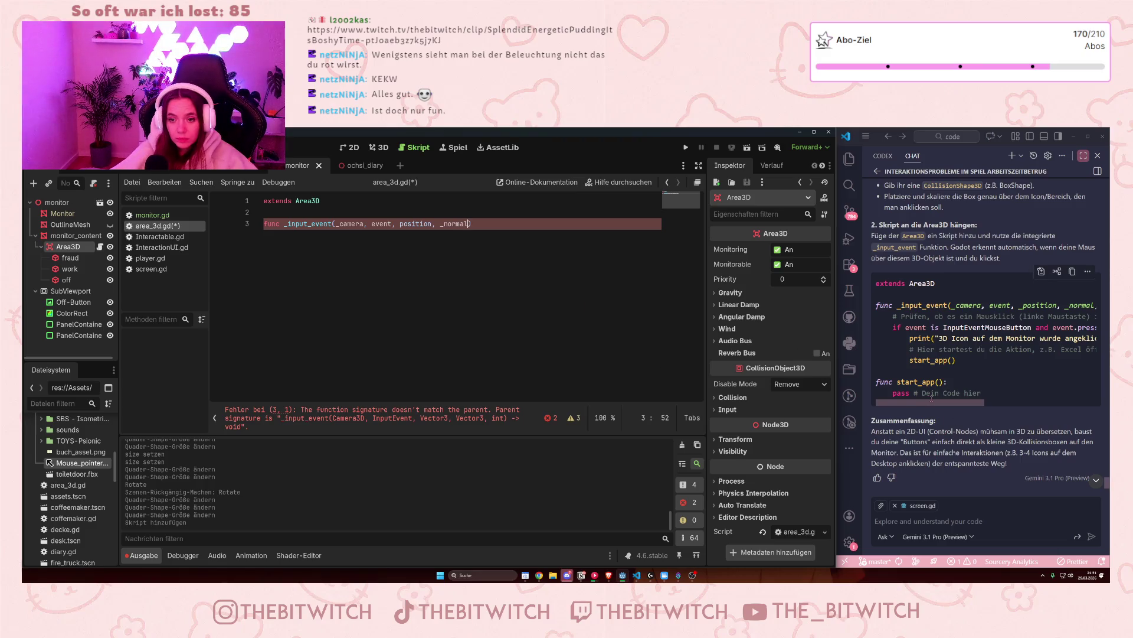
drag(935, 403, 1054, 405)
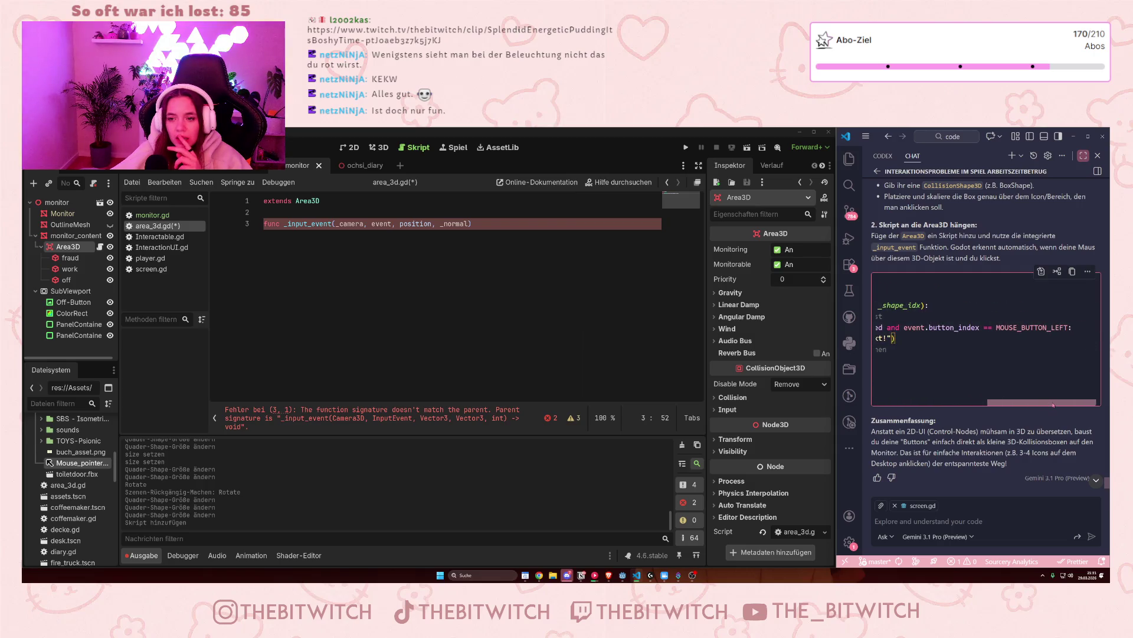
click(991, 522)
Step: Ask Copilot Chat how to distinguish several collision shapes in one Area3D and read the shape_idx answer
text(Wenn ich mehrere collision shapes o)
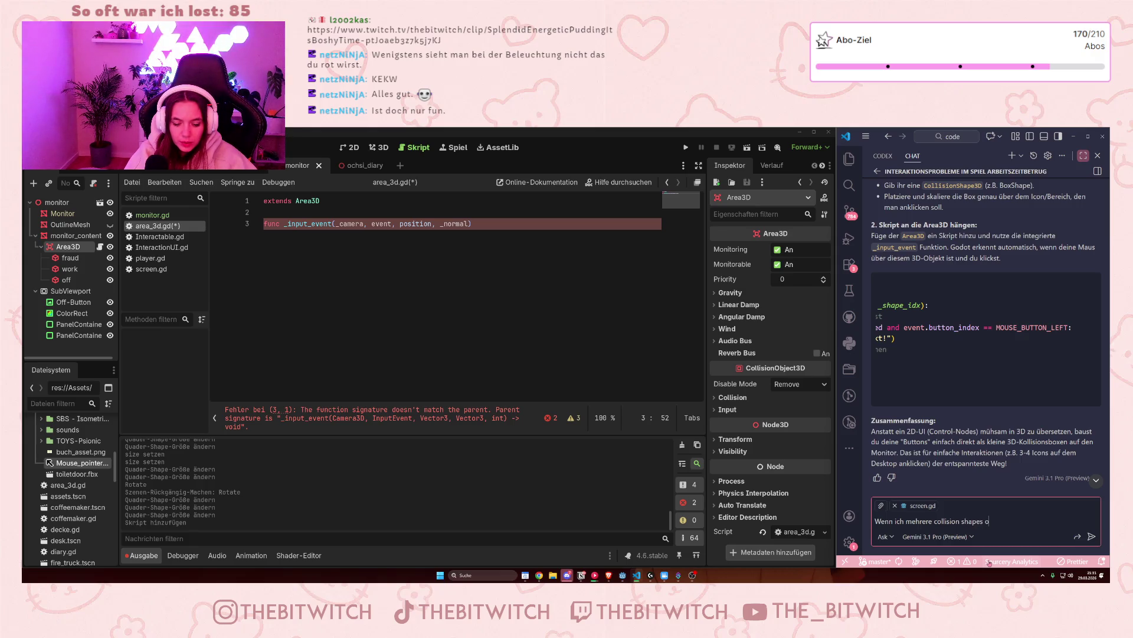
key(BackSpace)
text(in einer a)
text(rea)
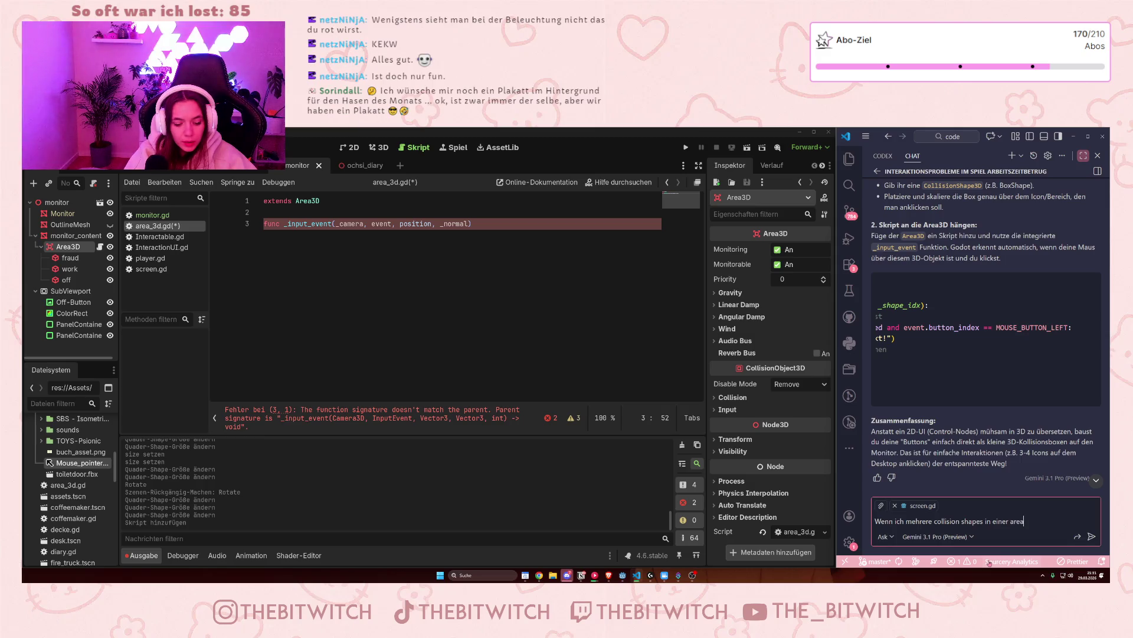
text(3d habe, wi)
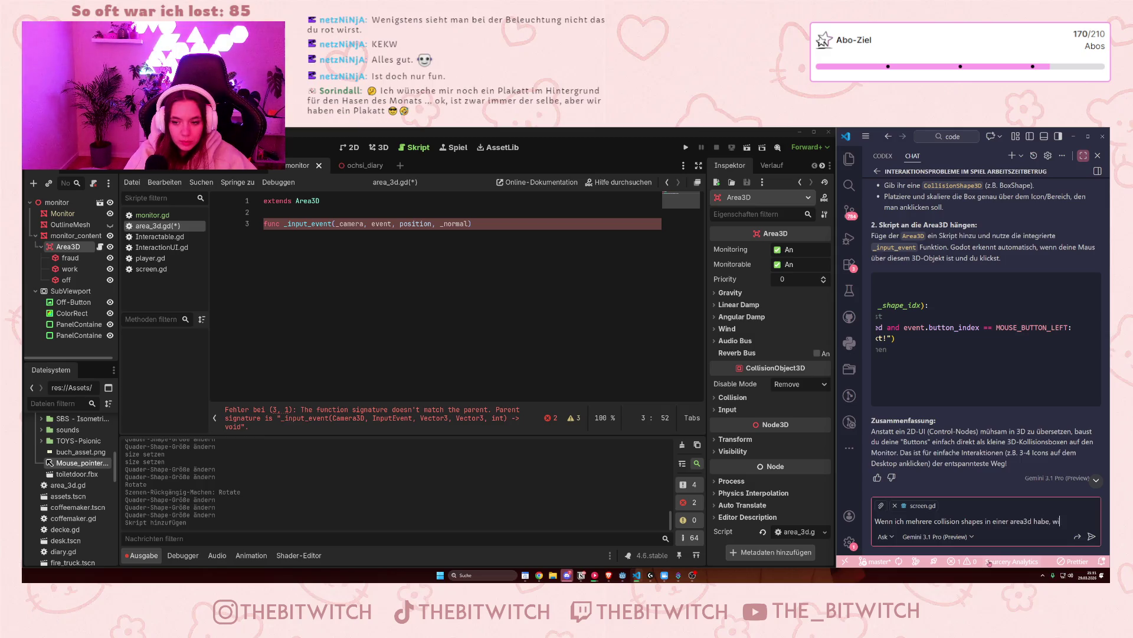
text(e unterschei)
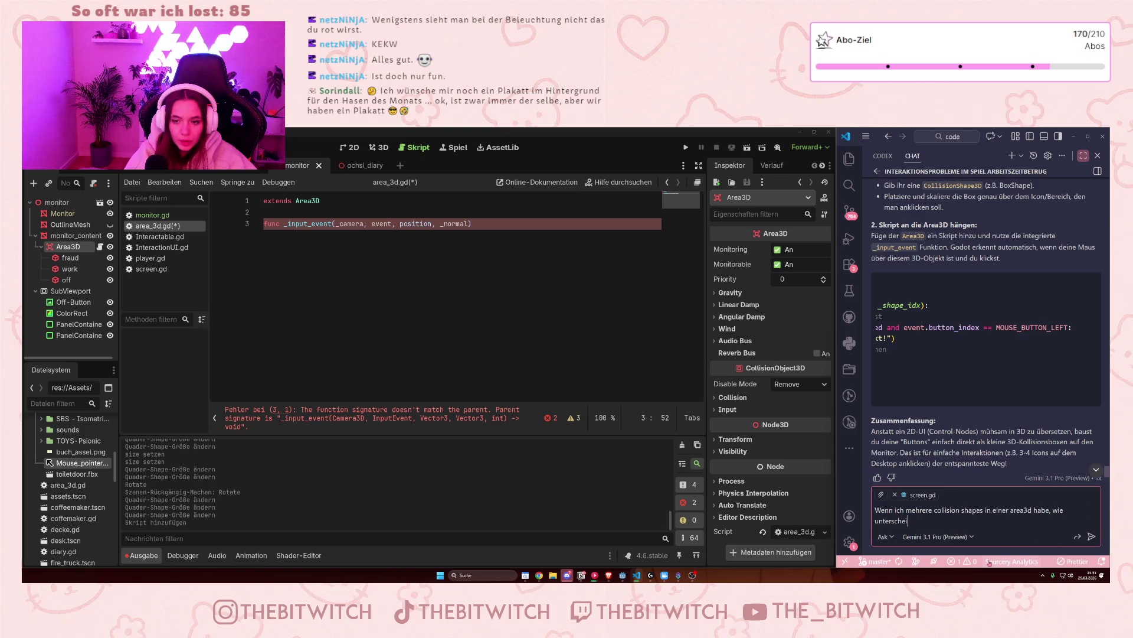
text(de ich das denn)
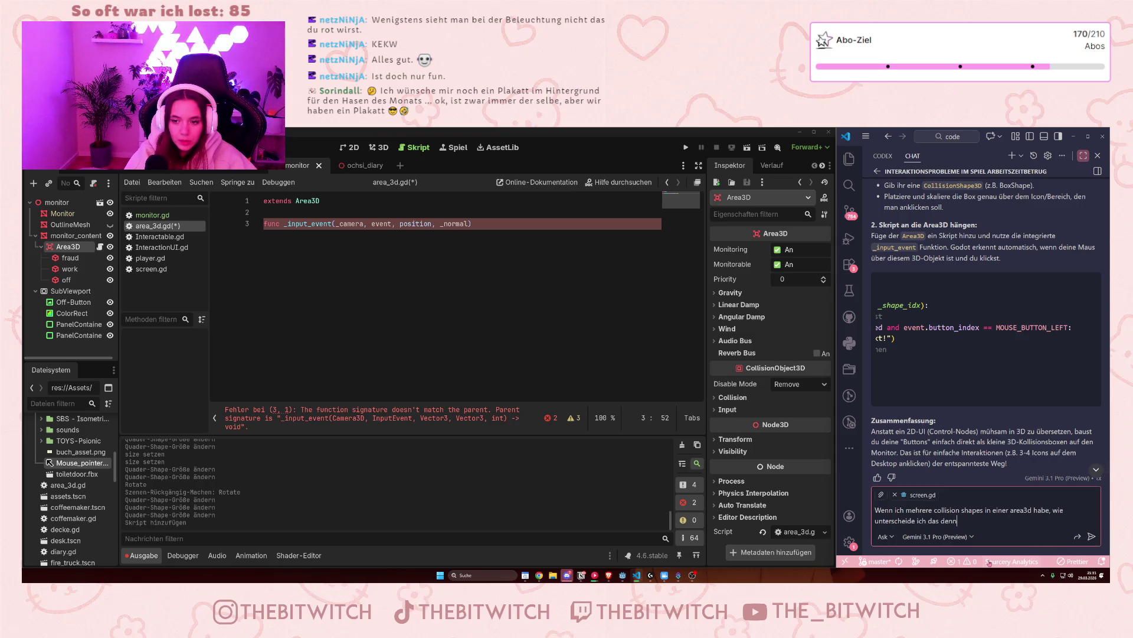
text(?)
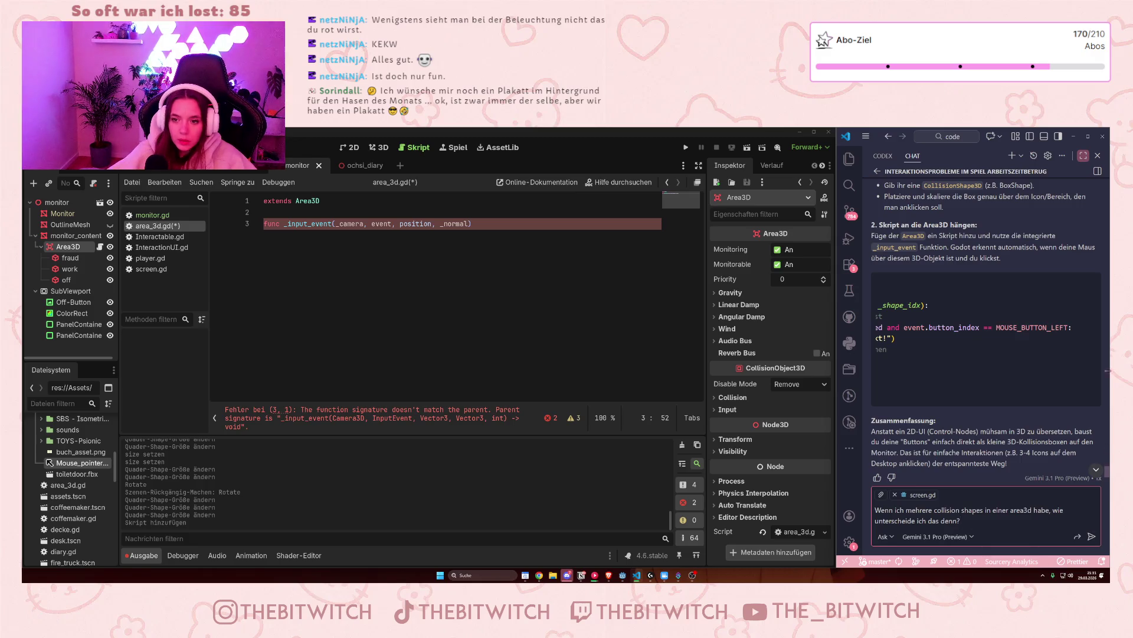
scroll(957, 364, left, 3)
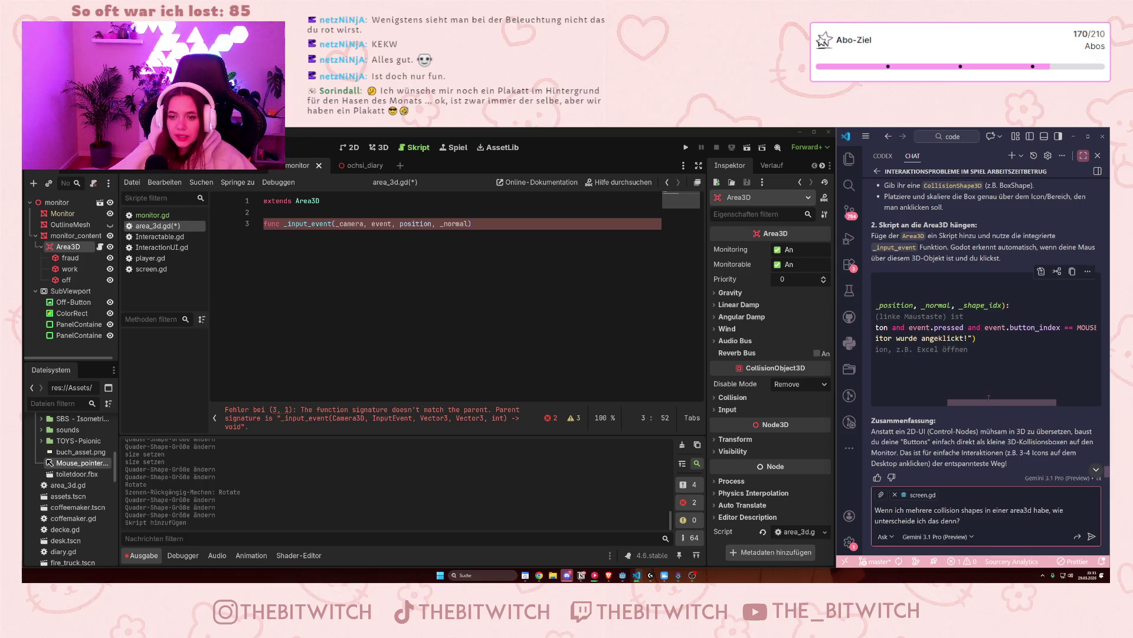
scroll(988, 354, left, 5)
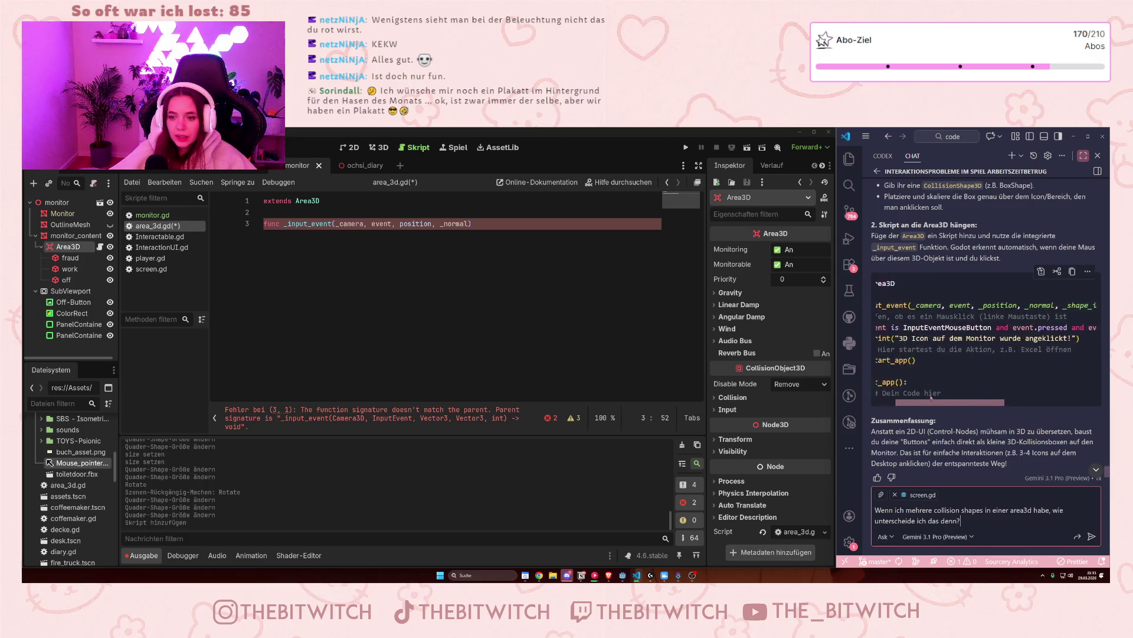
scroll(901, 327, right, 3)
click(901, 327)
scroll(1066, 408, right, 3)
click(1091, 536)
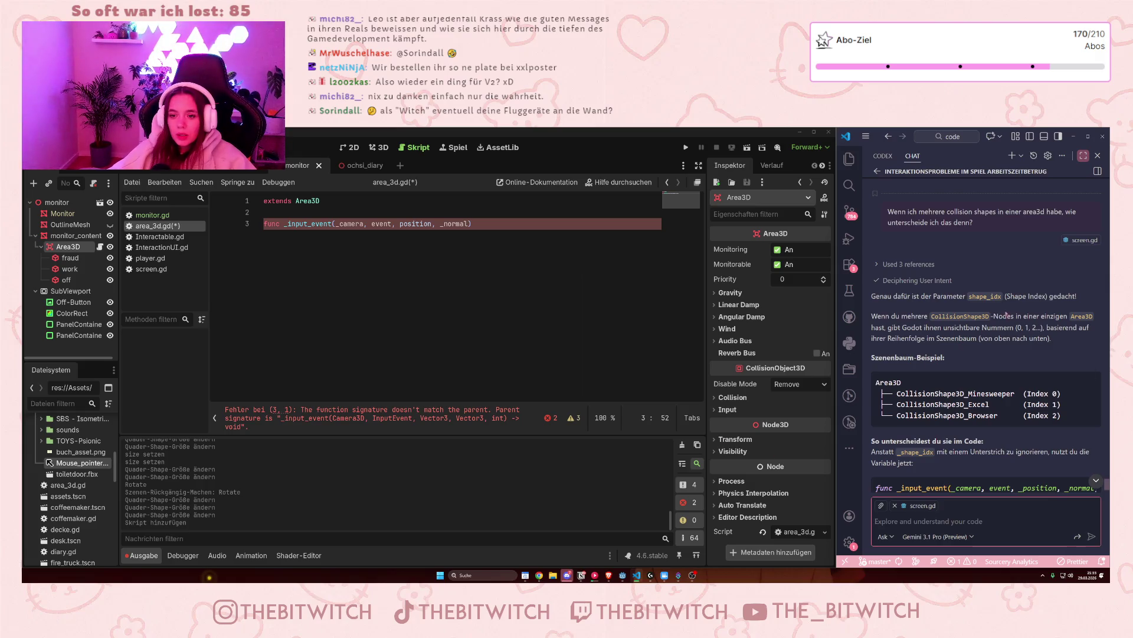
drag(968, 296, 1010, 296)
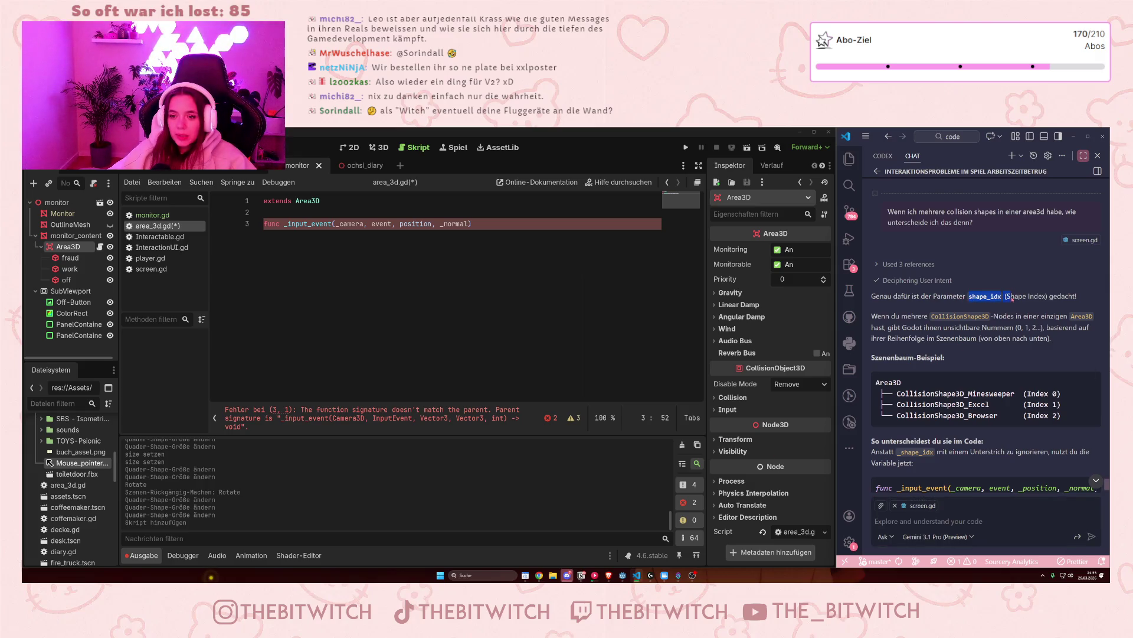
click(977, 328)
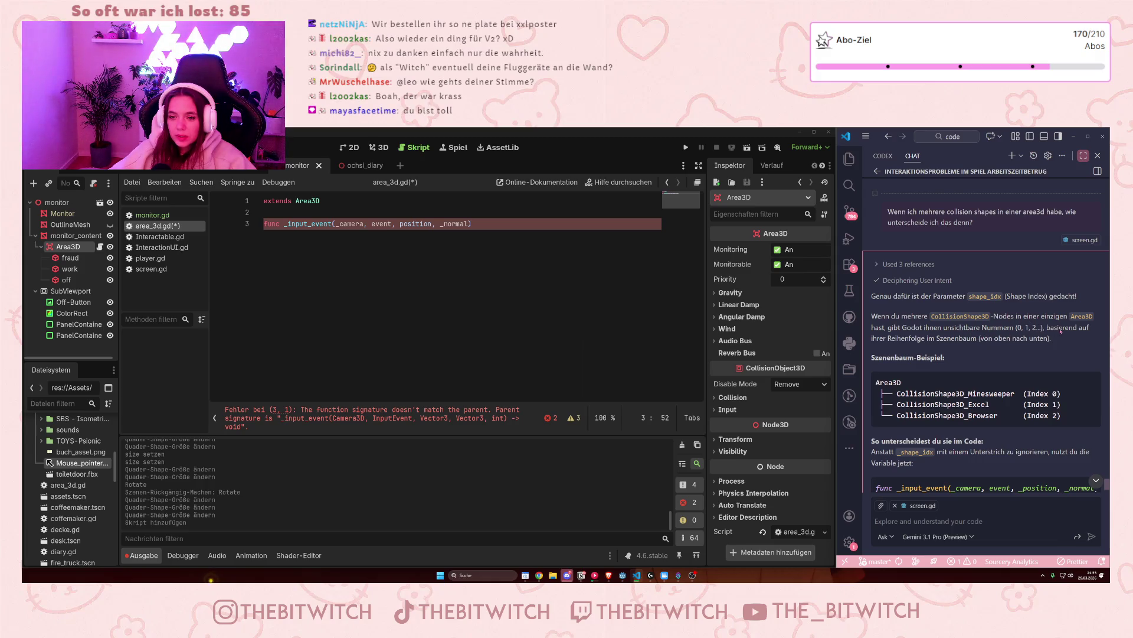
scroll(980, 340, down, 2)
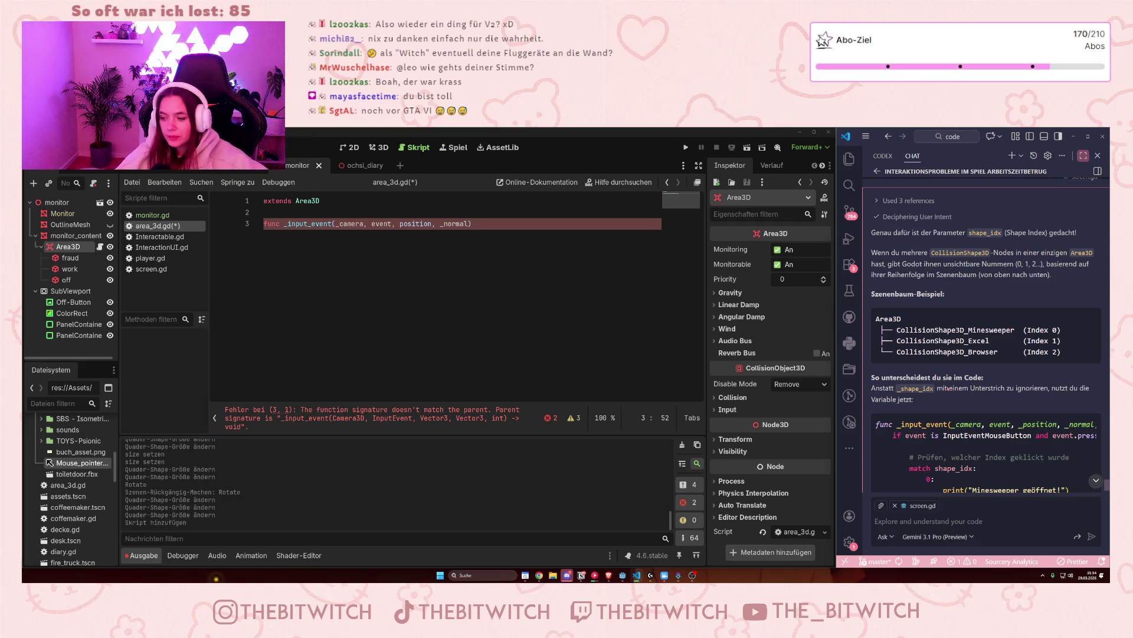
scroll(988, 285, down, 4)
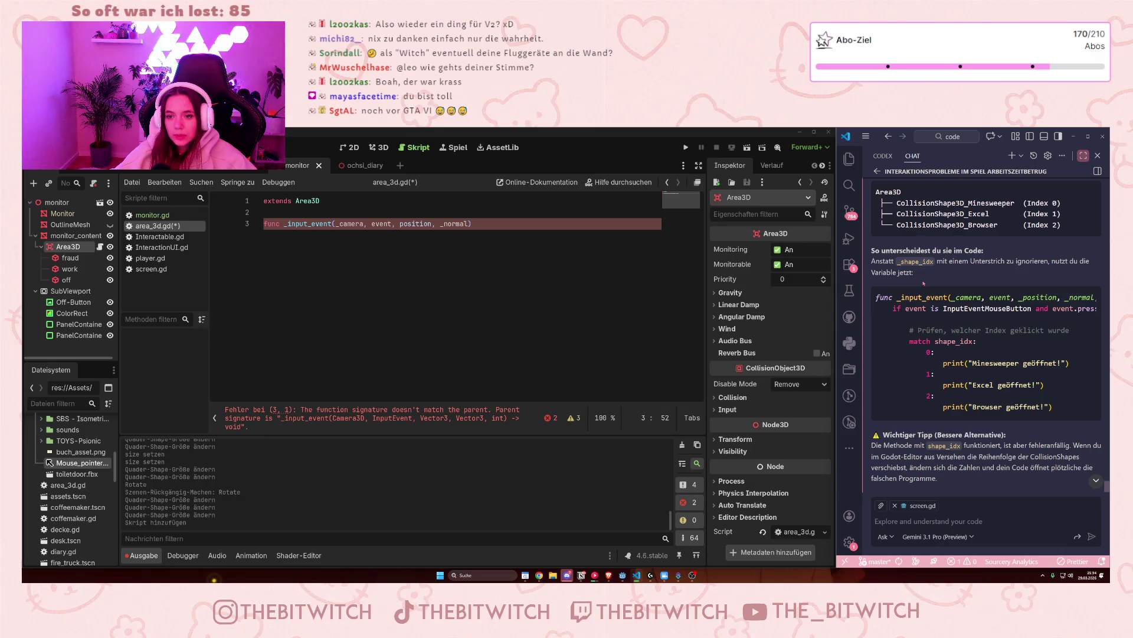
mouse_move(953, 419)
mouse_down()
mouse_move(1058, 413)
mouse_move(924, 413)
mouse_up()
click(915, 374)
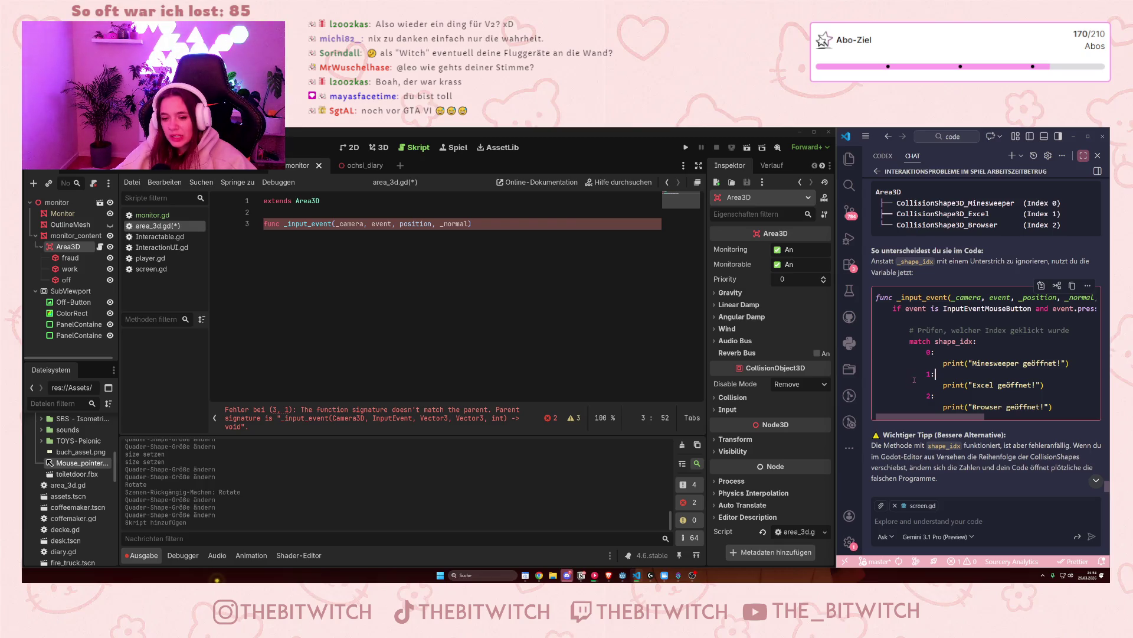
scroll(1085, 387, down, 2)
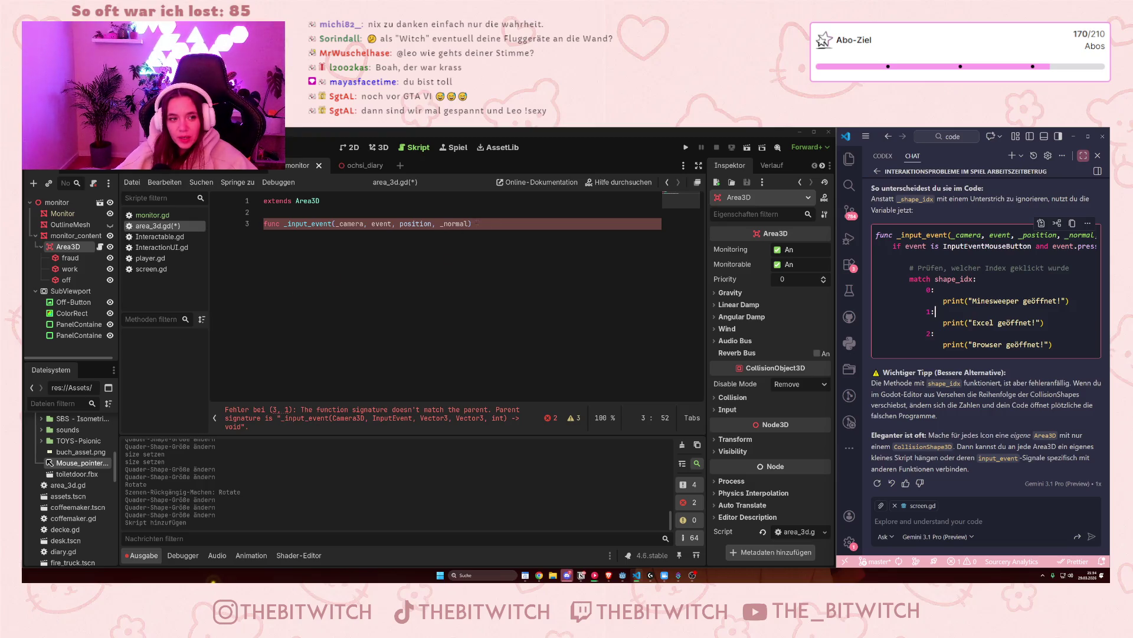
scroll(974, 306, up, 1)
drag(976, 371, 1046, 374)
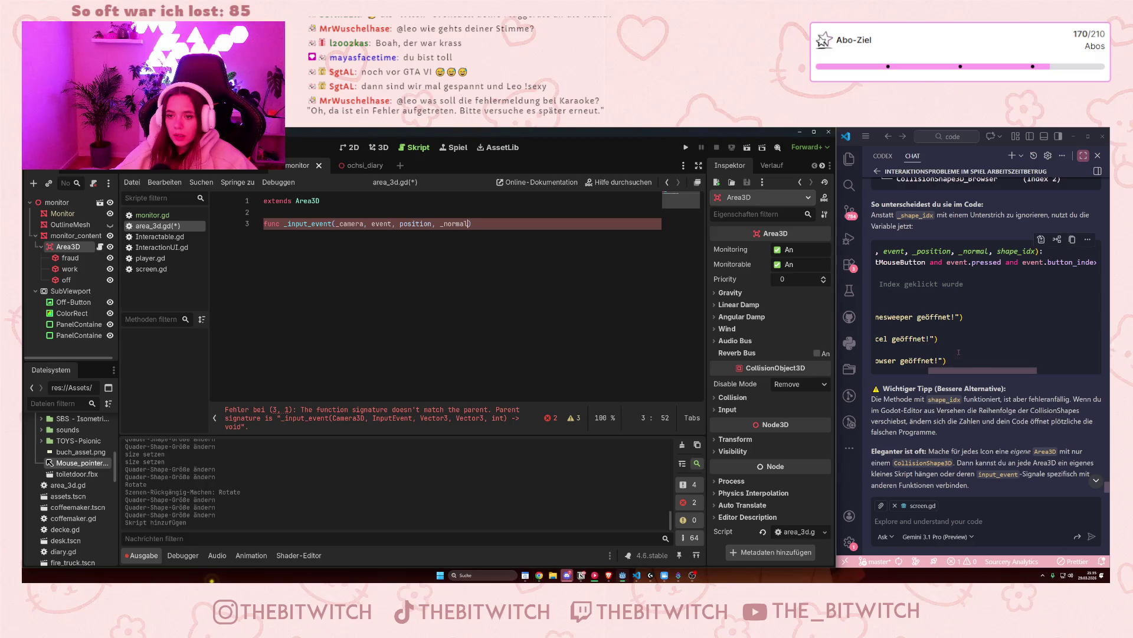
text(, )
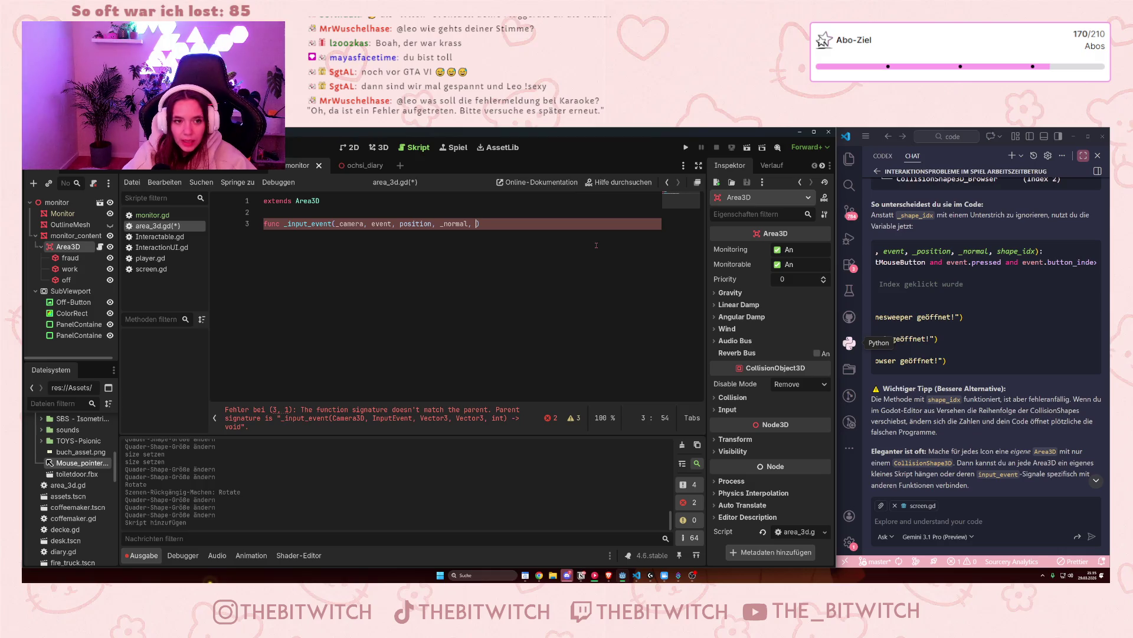
text(shape)
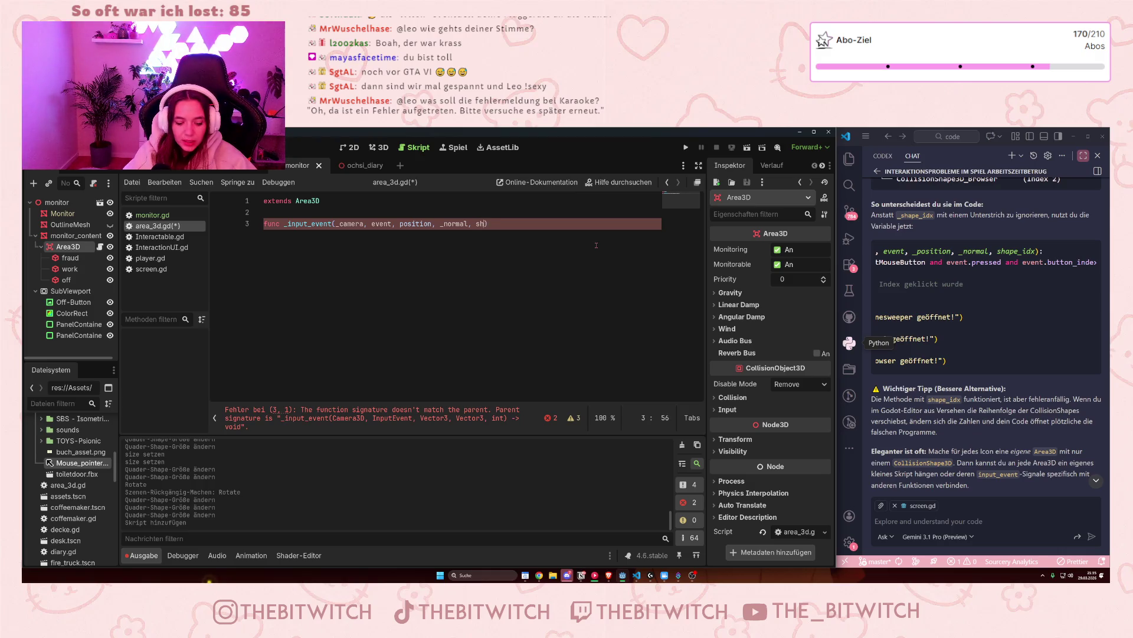
text(_idx)
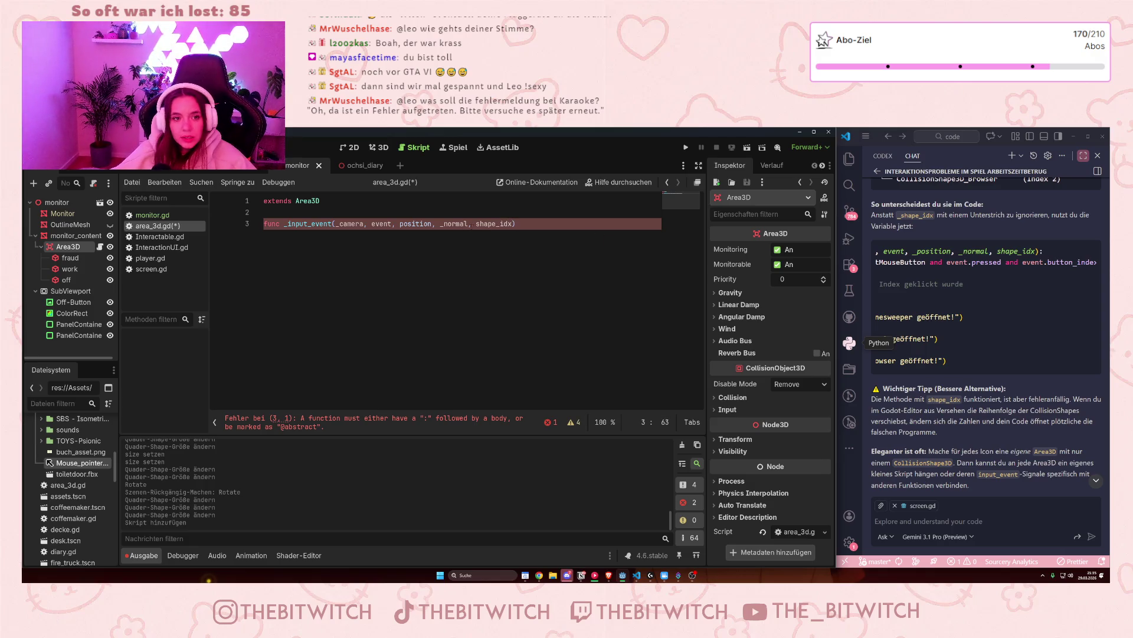
Step: Add shape_idx to _input_event and begin the body with 'if event is InputEventMouseButton and event.pressed'
key(Return)
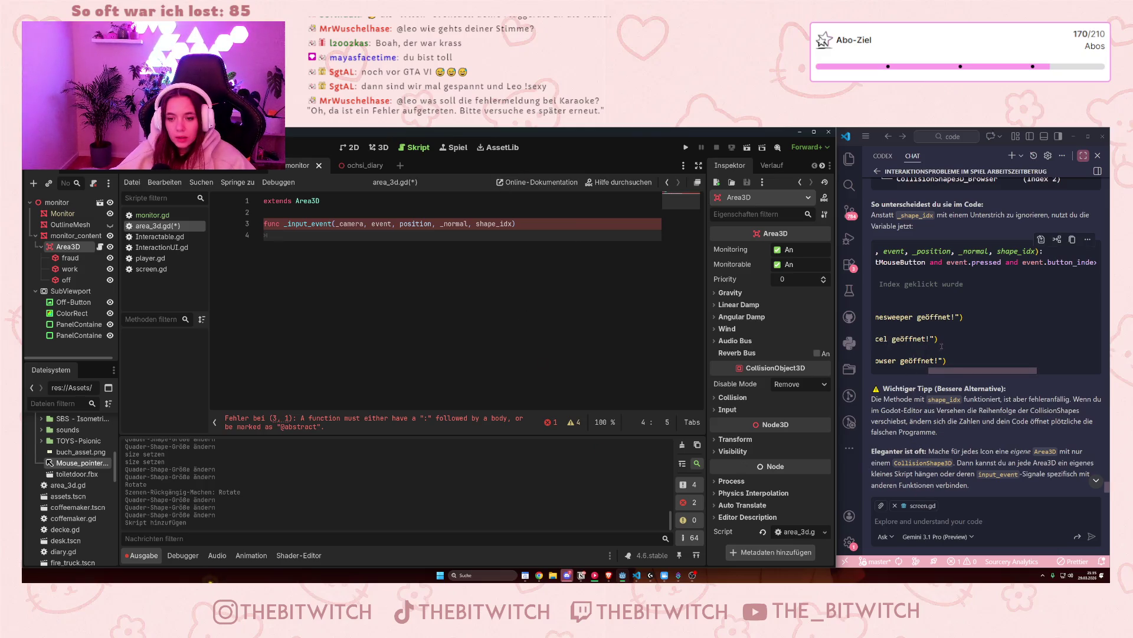
drag(950, 369, 898, 368)
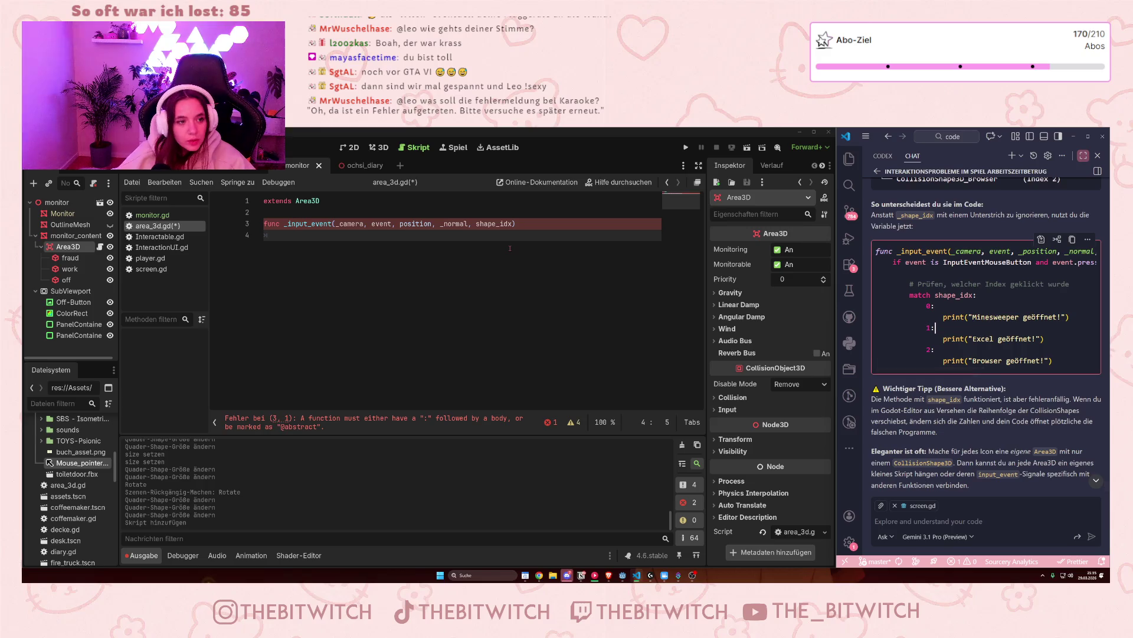
click(289, 247)
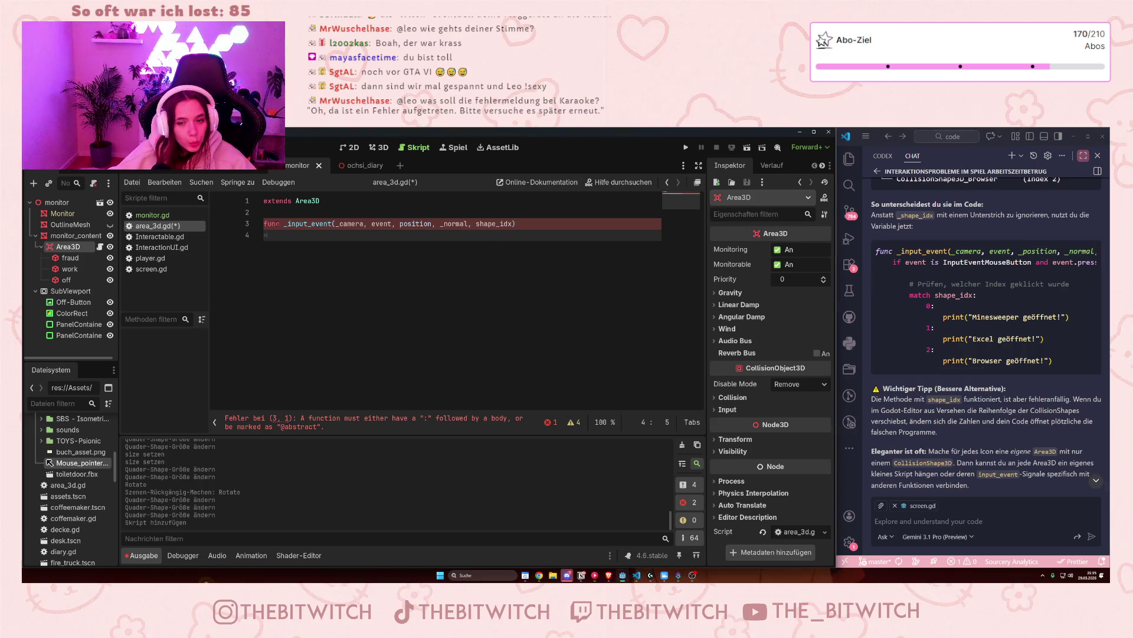
text(if event is)
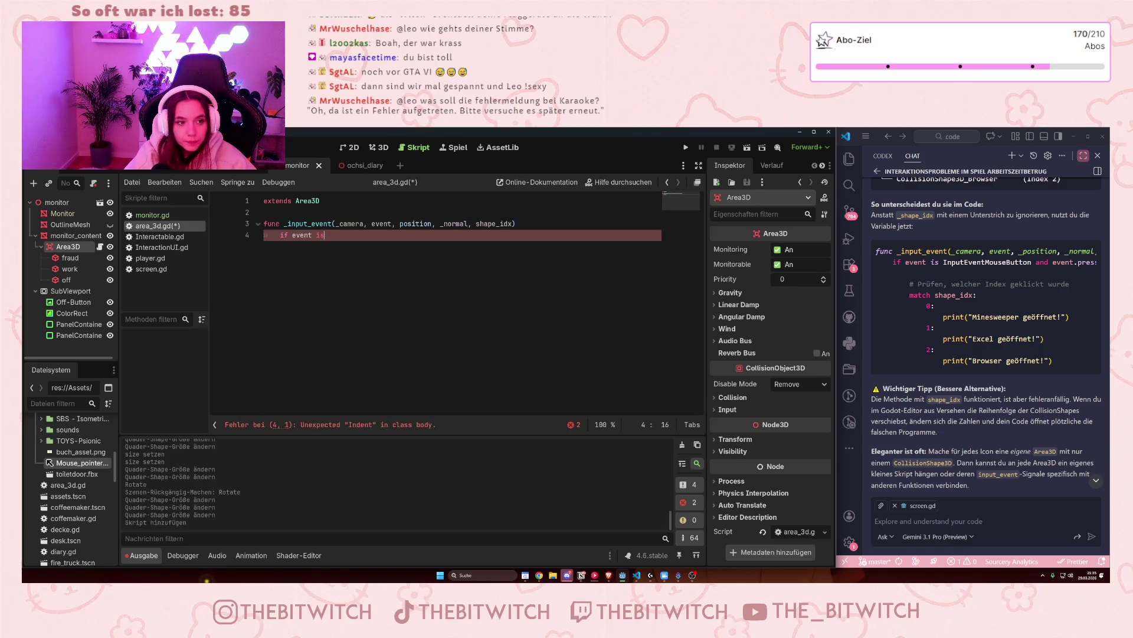
text( Input)
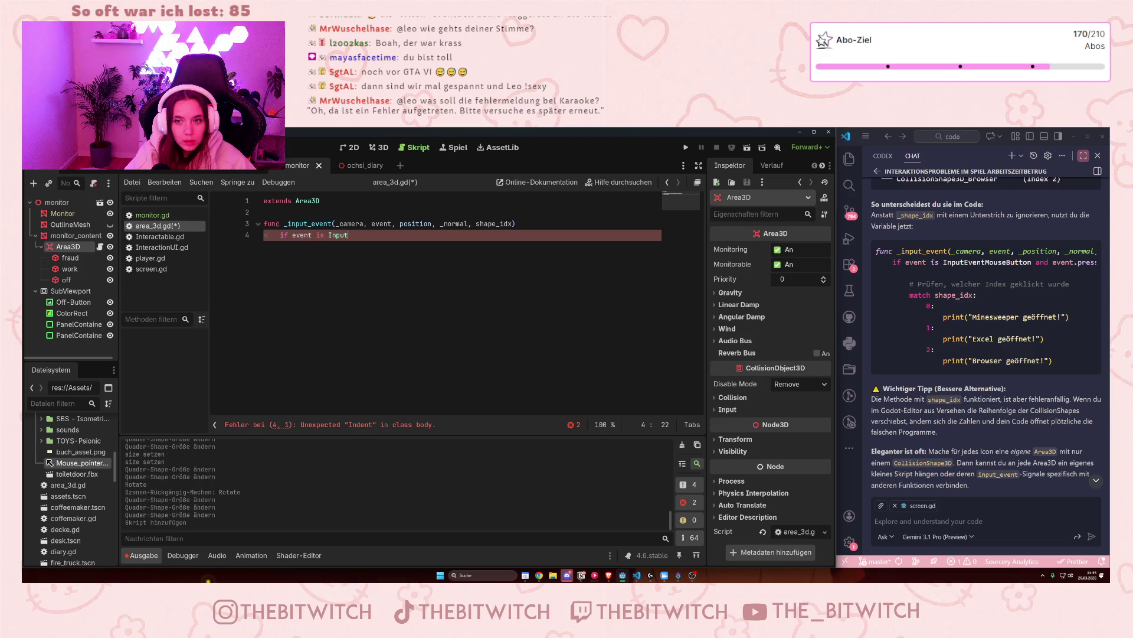
text(EventM)
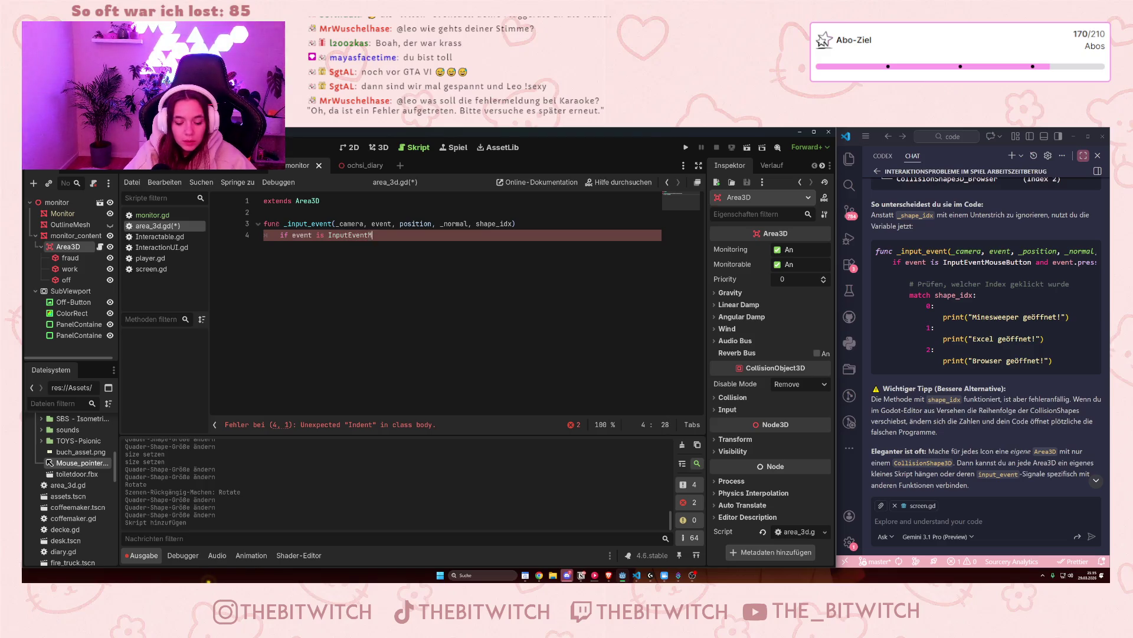
text(ouseButton and event.)
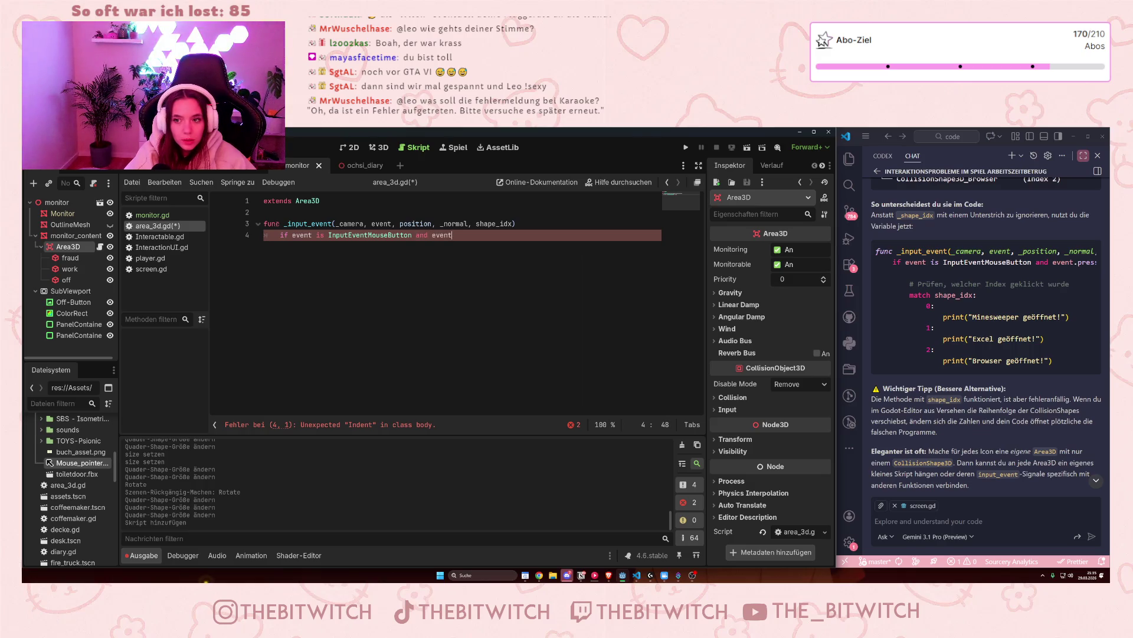
text(pressed)
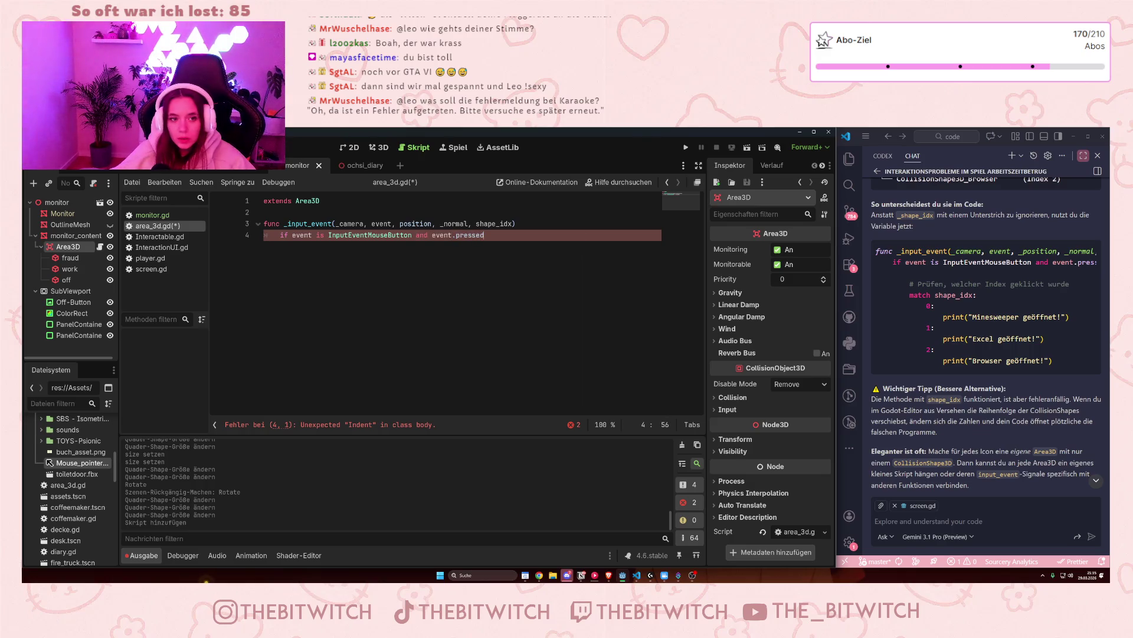
Step: Extend the if line with 'and event.button_index == MOUSE_BUTTON_LEFT:' and open an indented line below
drag(908, 370, 975, 373)
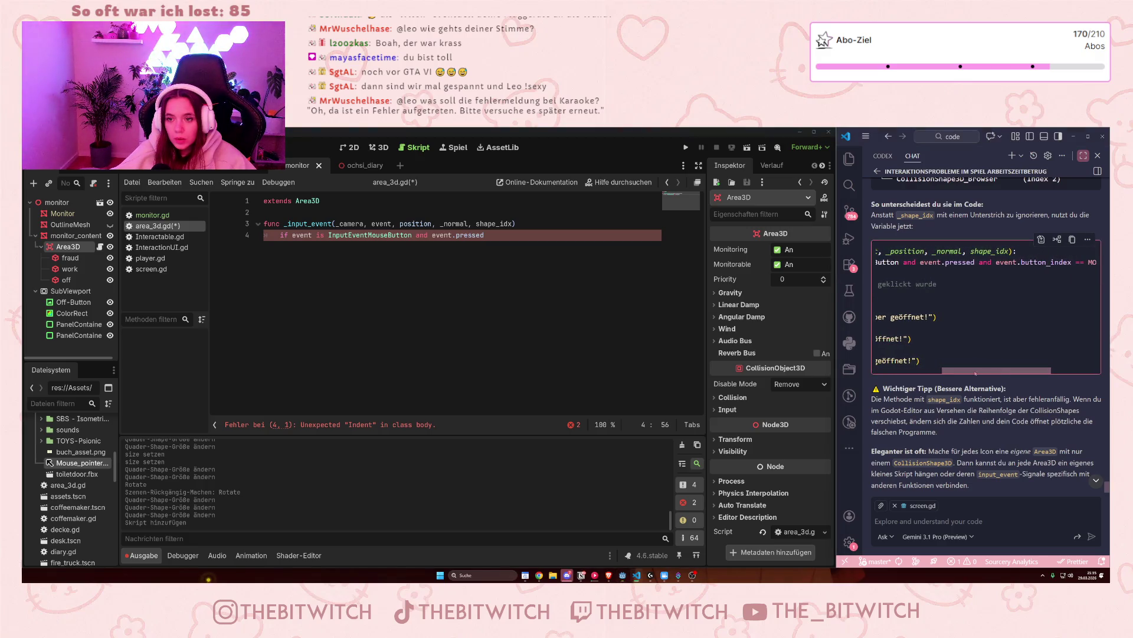
click(533, 248)
text(and event.)
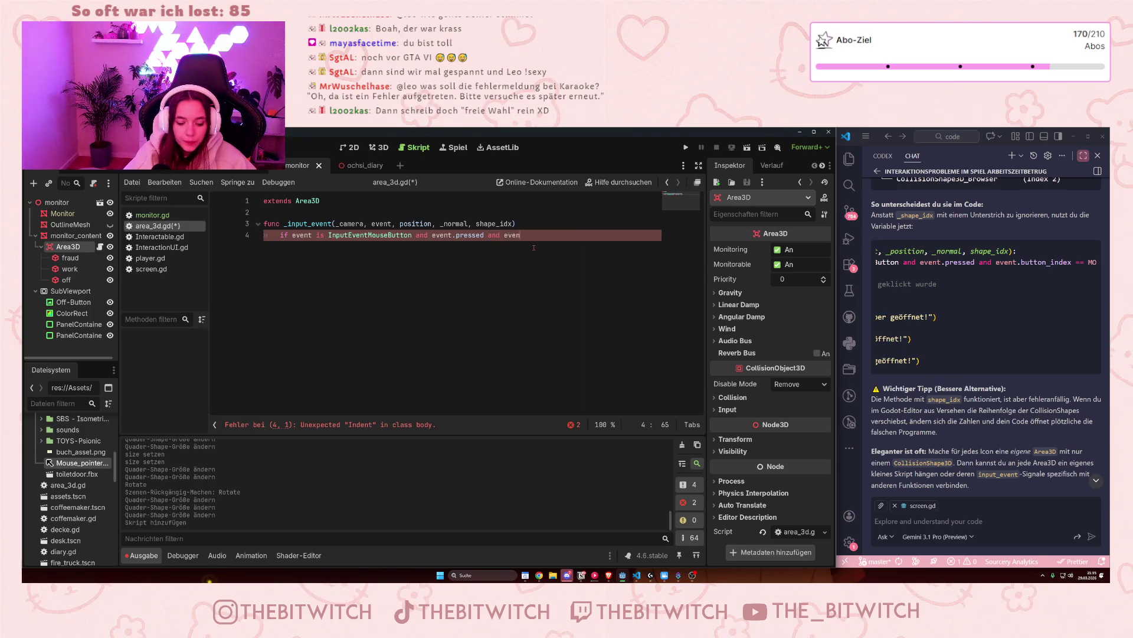
text(button)
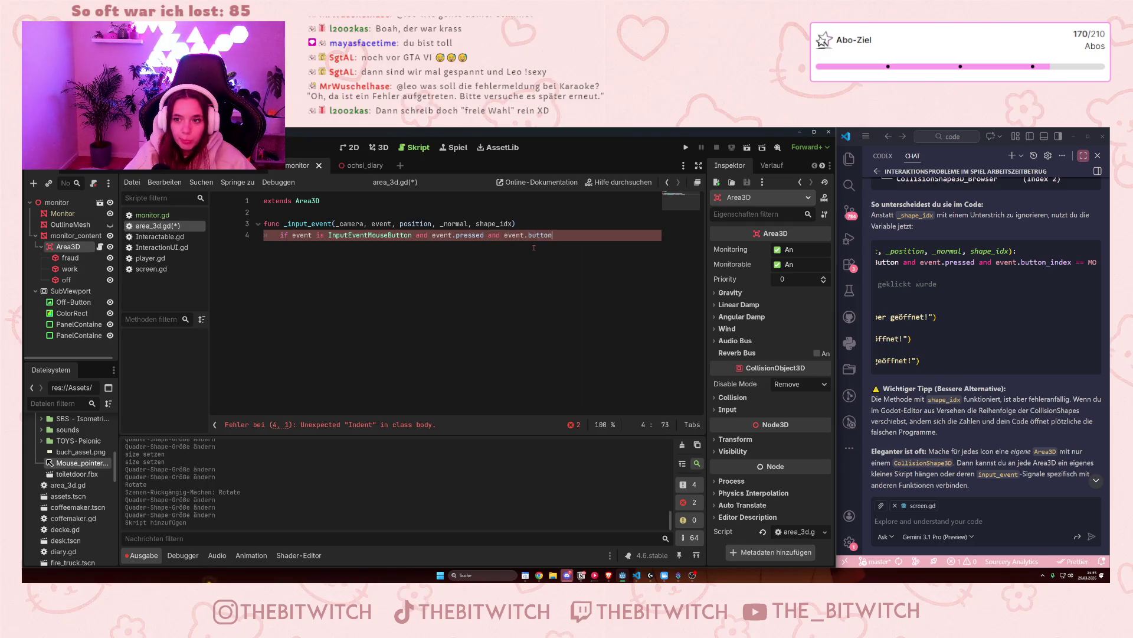
text(_index)
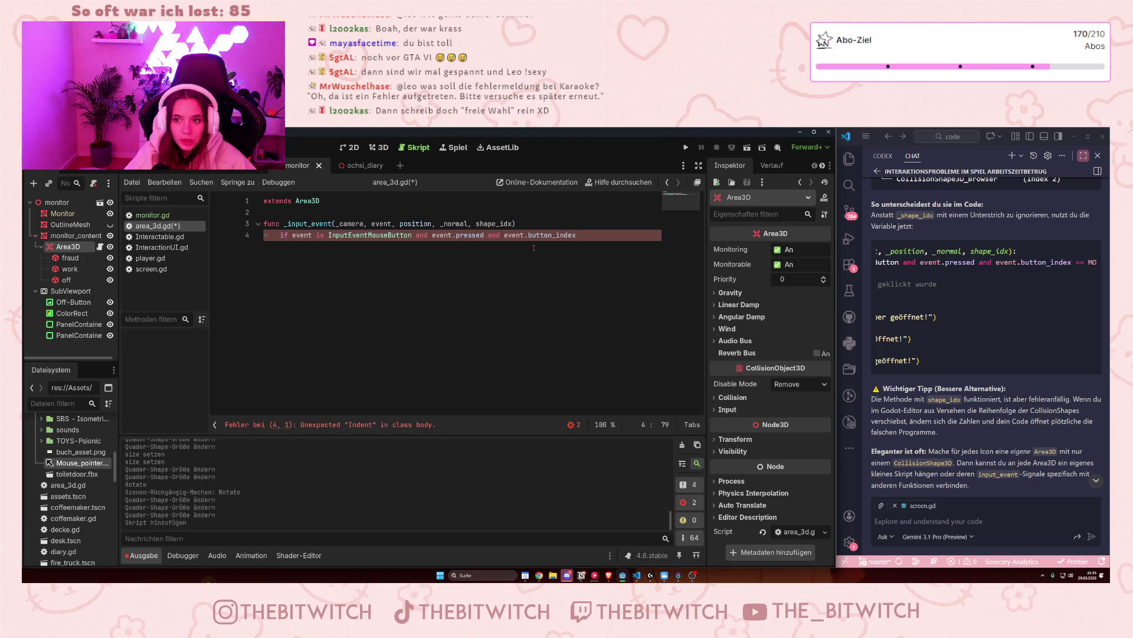
text( ==)
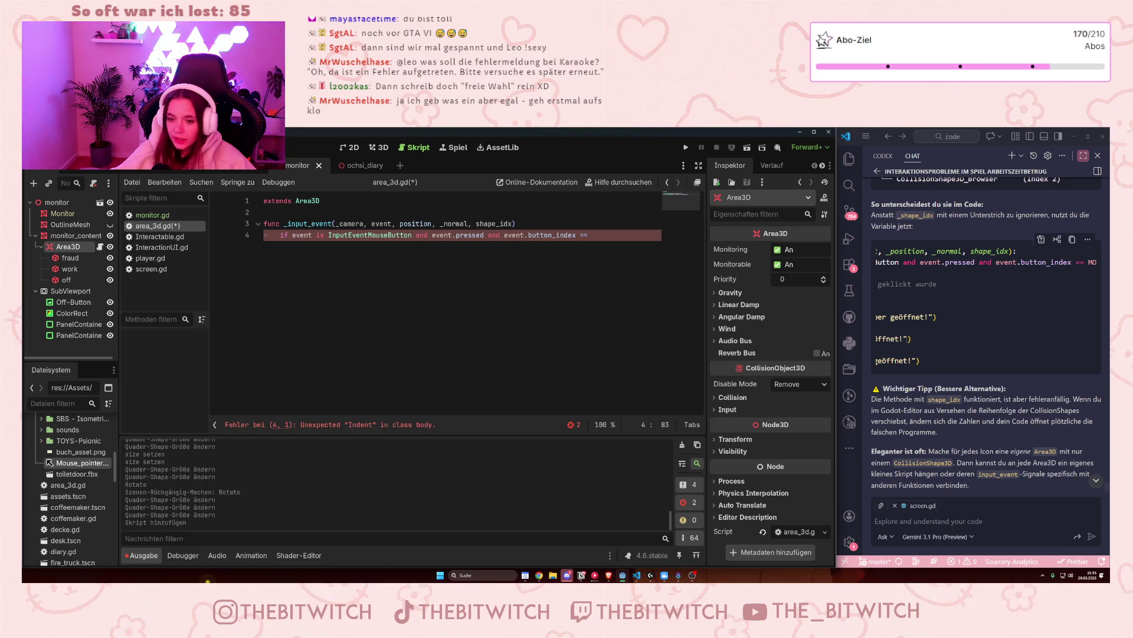
drag(963, 370, 1010, 370)
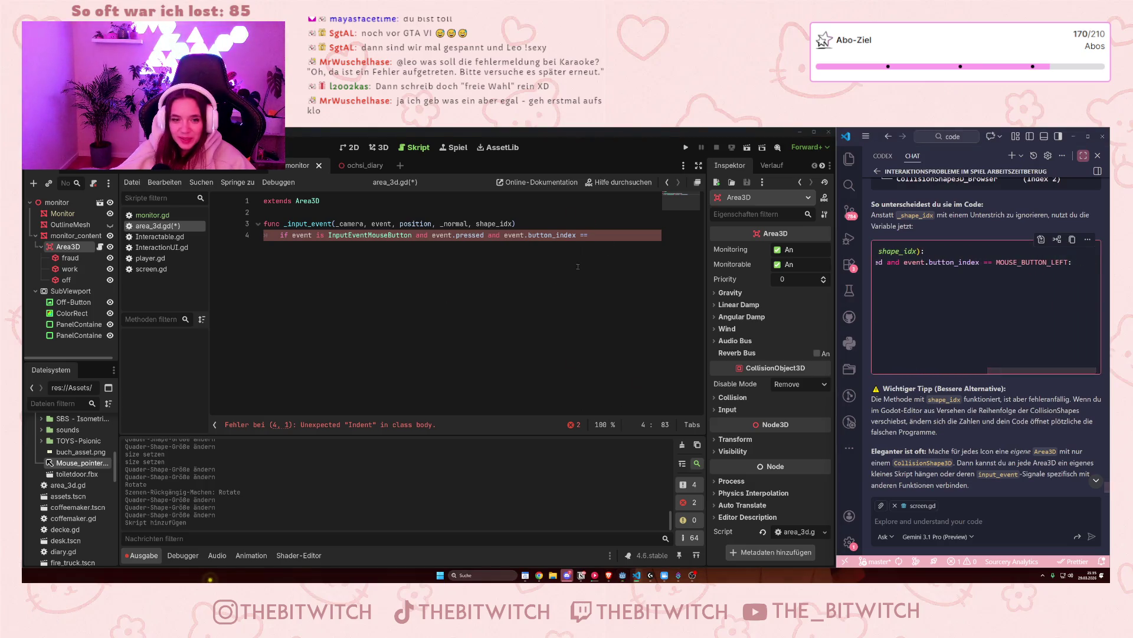
text(MOUSE)
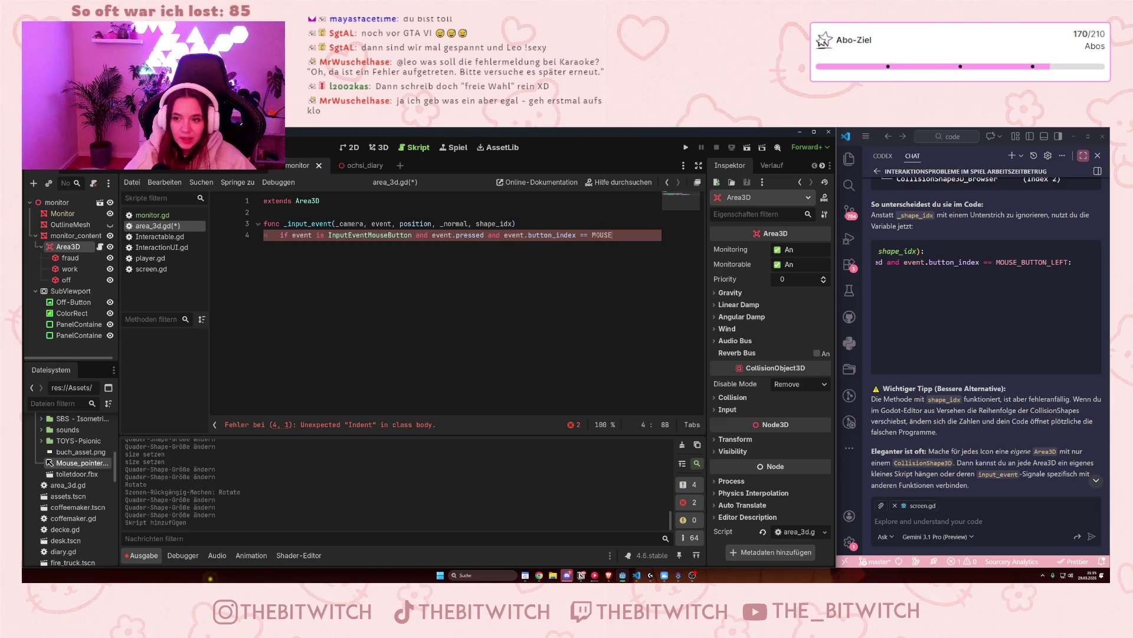
text(_BUTTON)
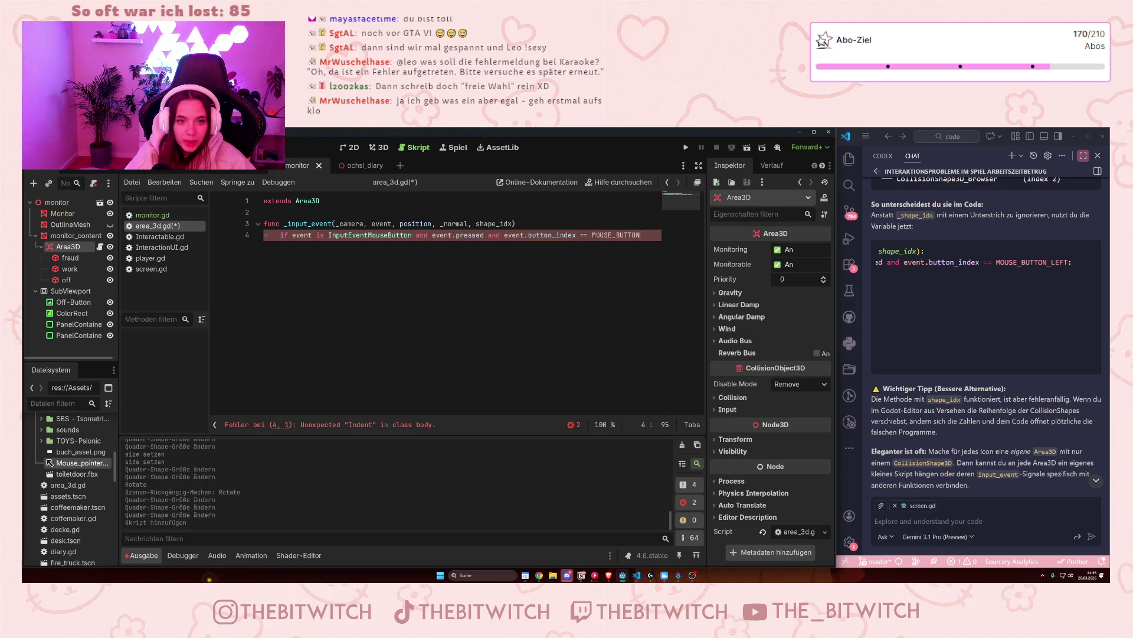
text(_LEFT:)
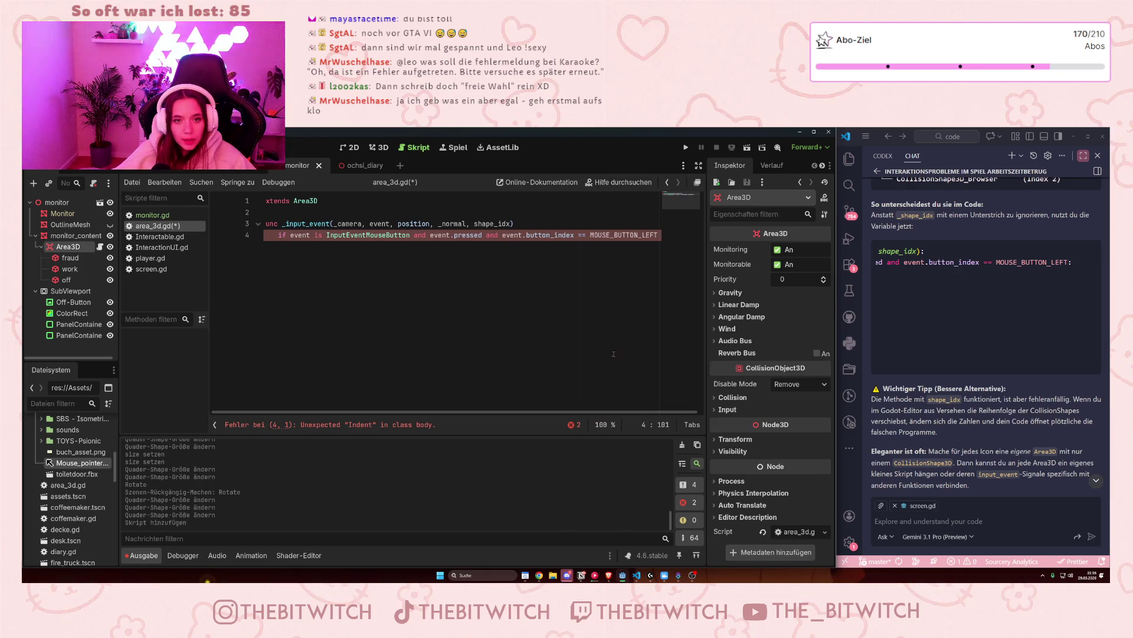
key(Return)
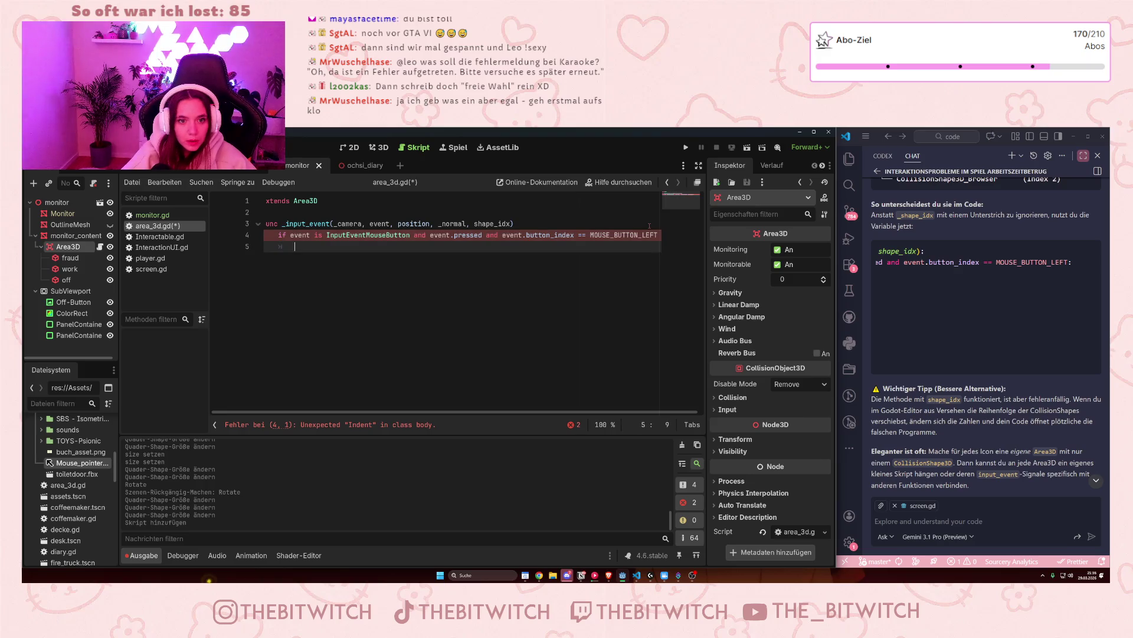
scroll(935, 328, left, 5)
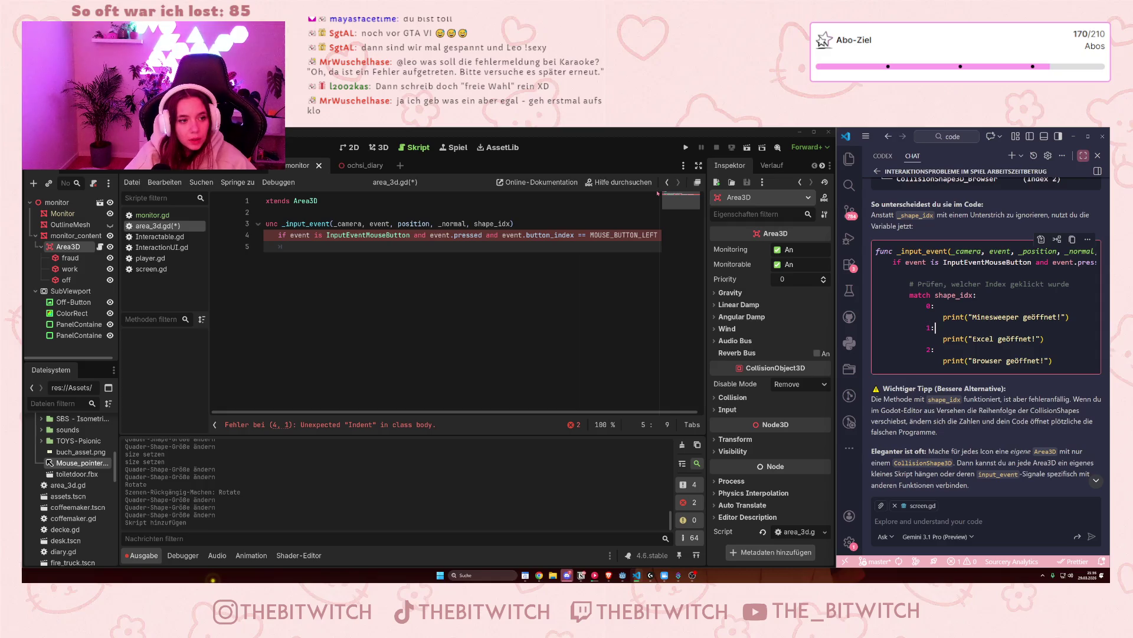
Step: Add 'match shape_idx' under the left-click check and end the if condition with a colon
click(516, 257)
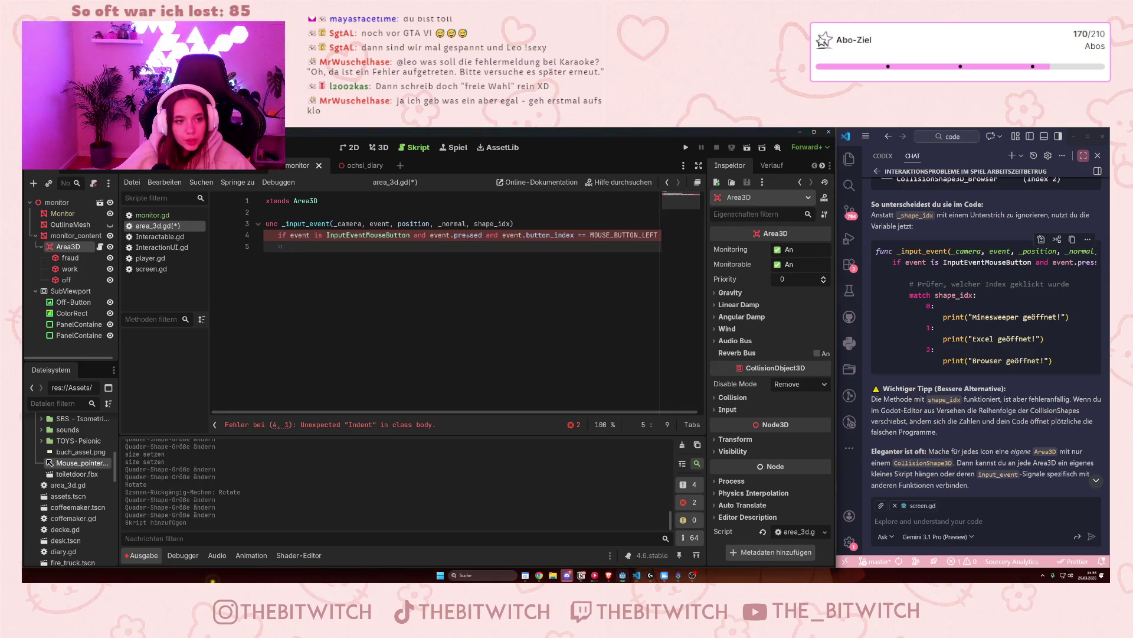
text(match)
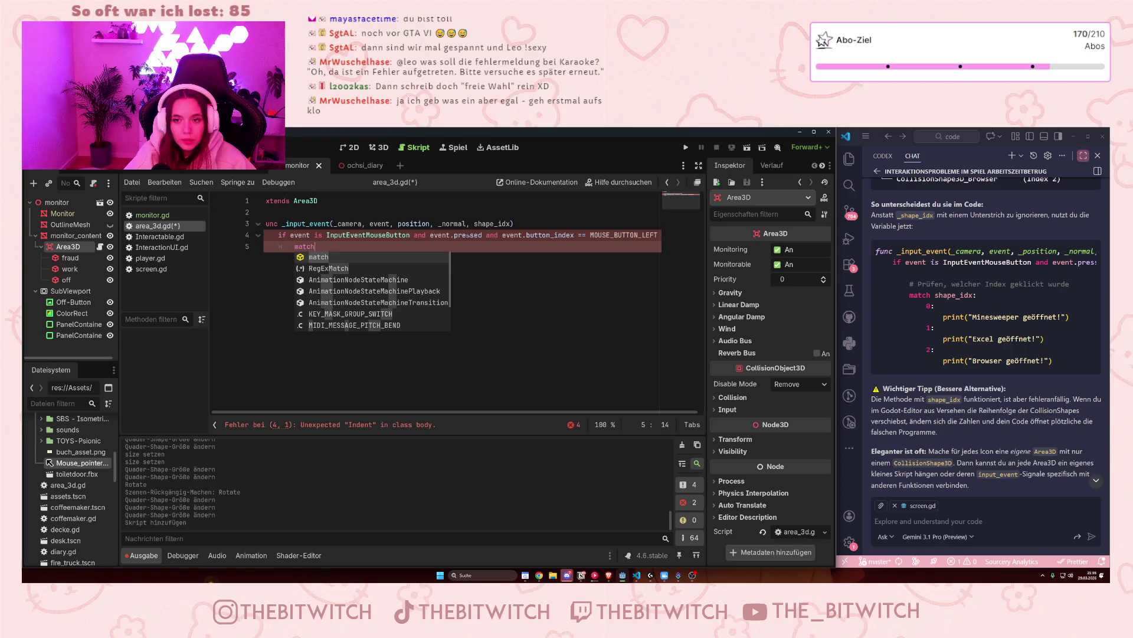
text( shape)
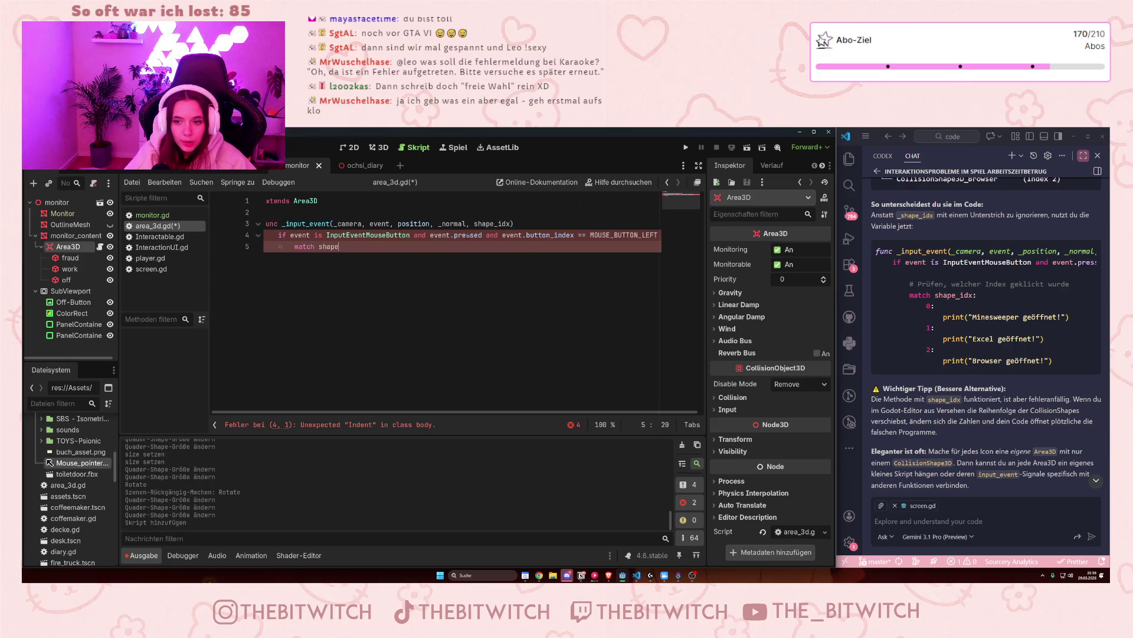
text(_idx:)
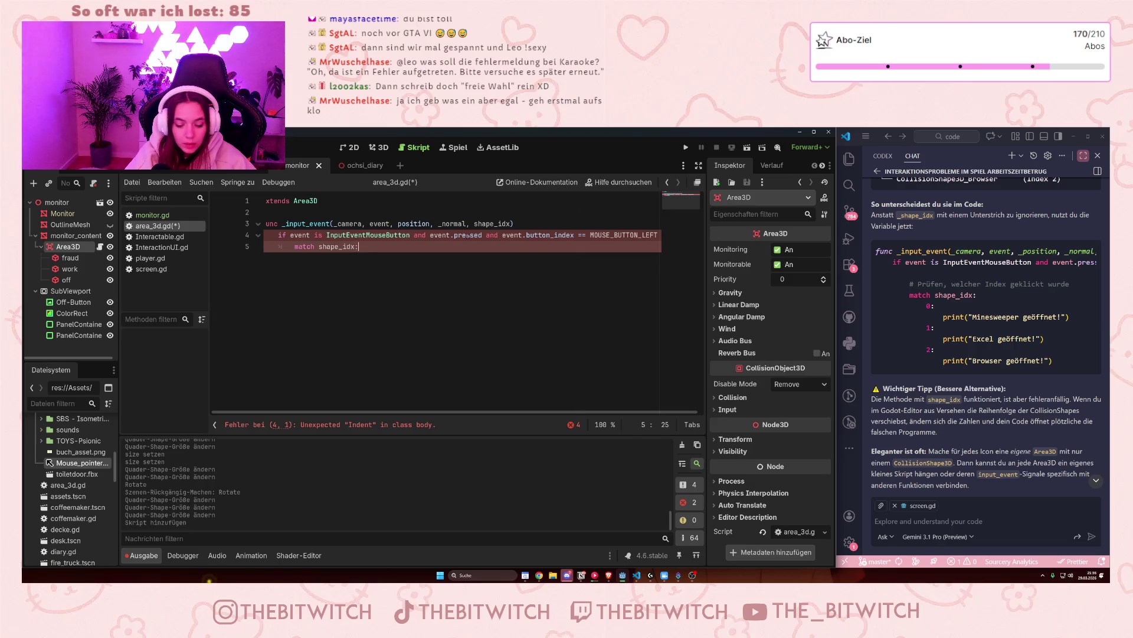
key(Return)
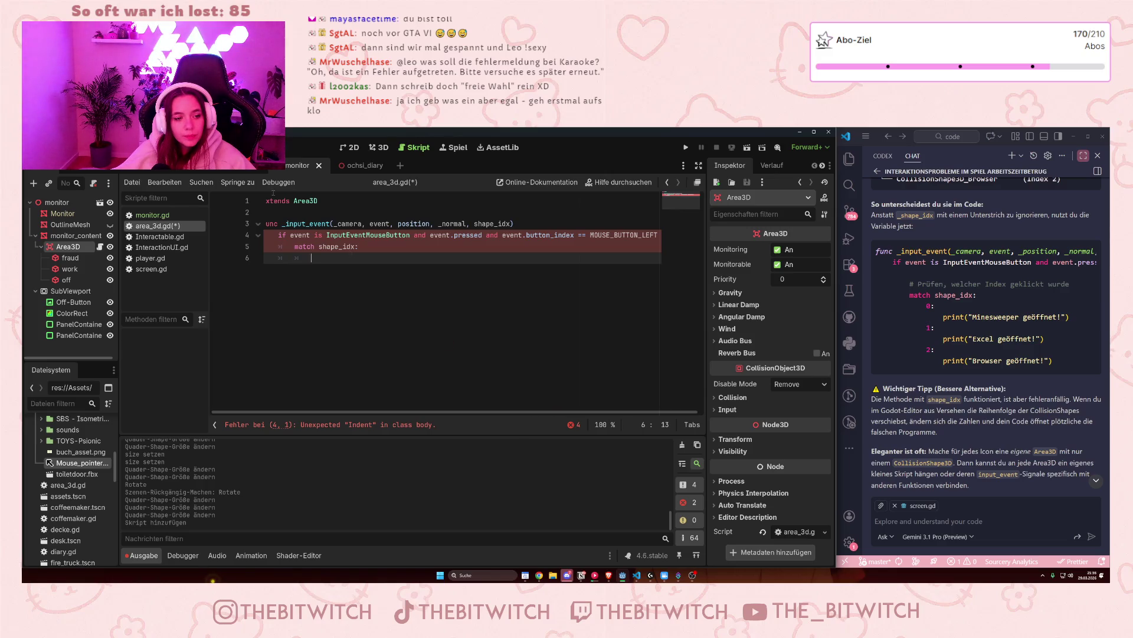
drag(511, 235, 722, 235)
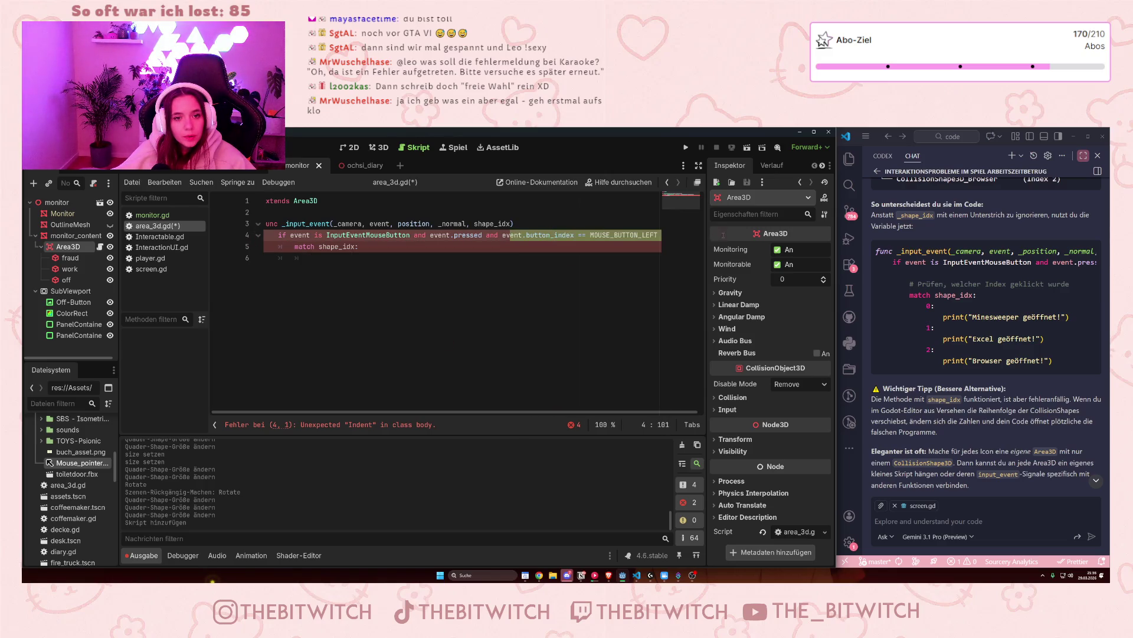
key(End)
text(:)
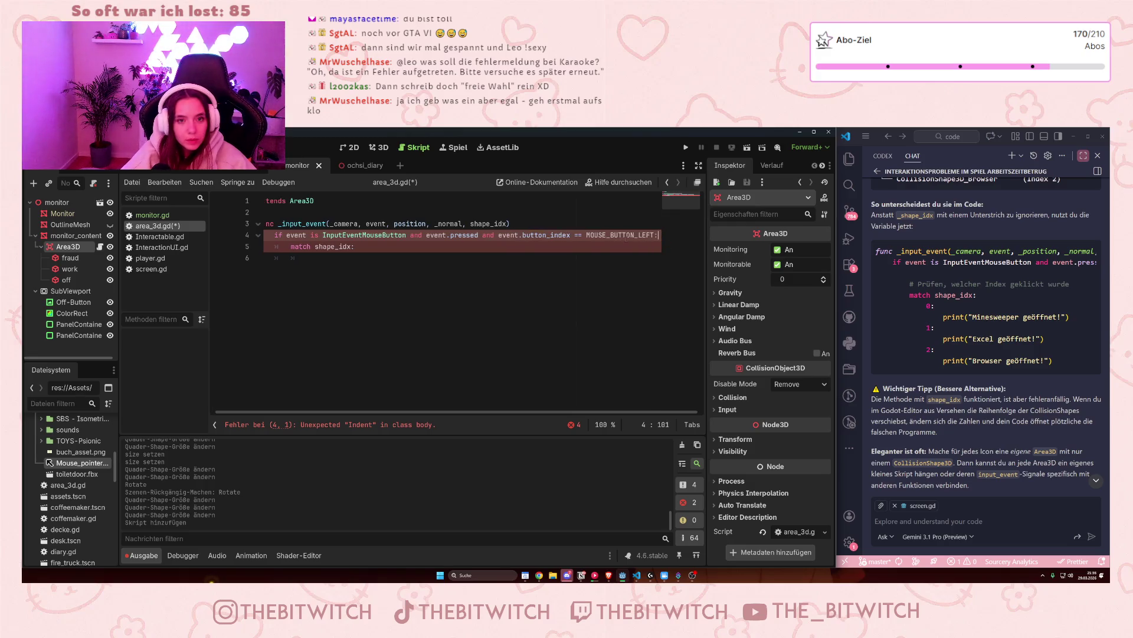
click(601, 247)
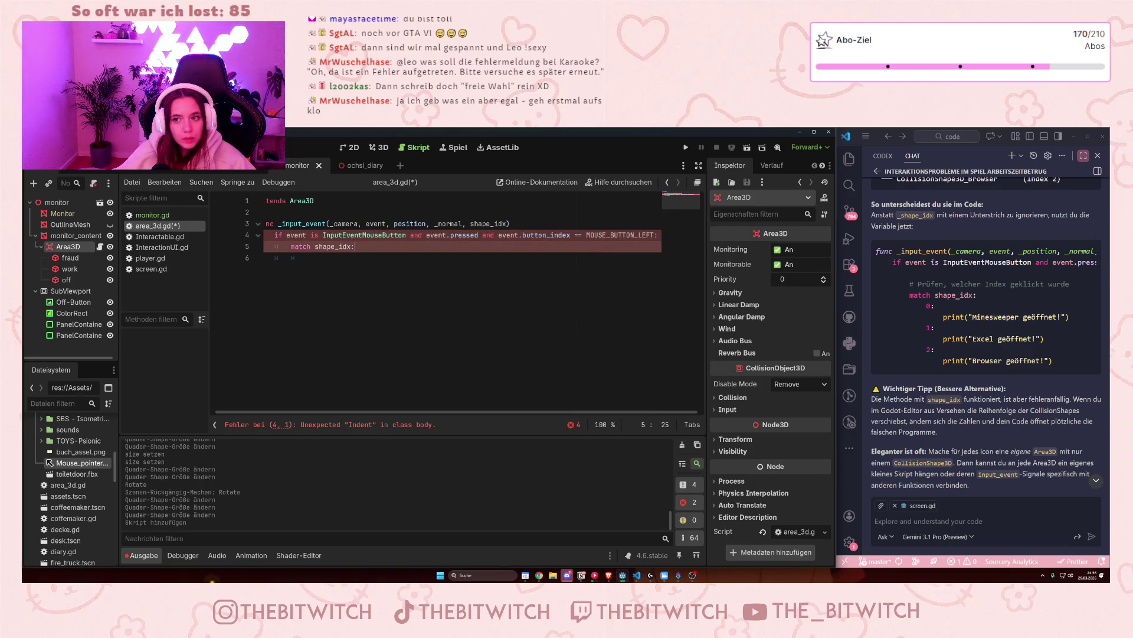
scroll(1096, 360, right, 10)
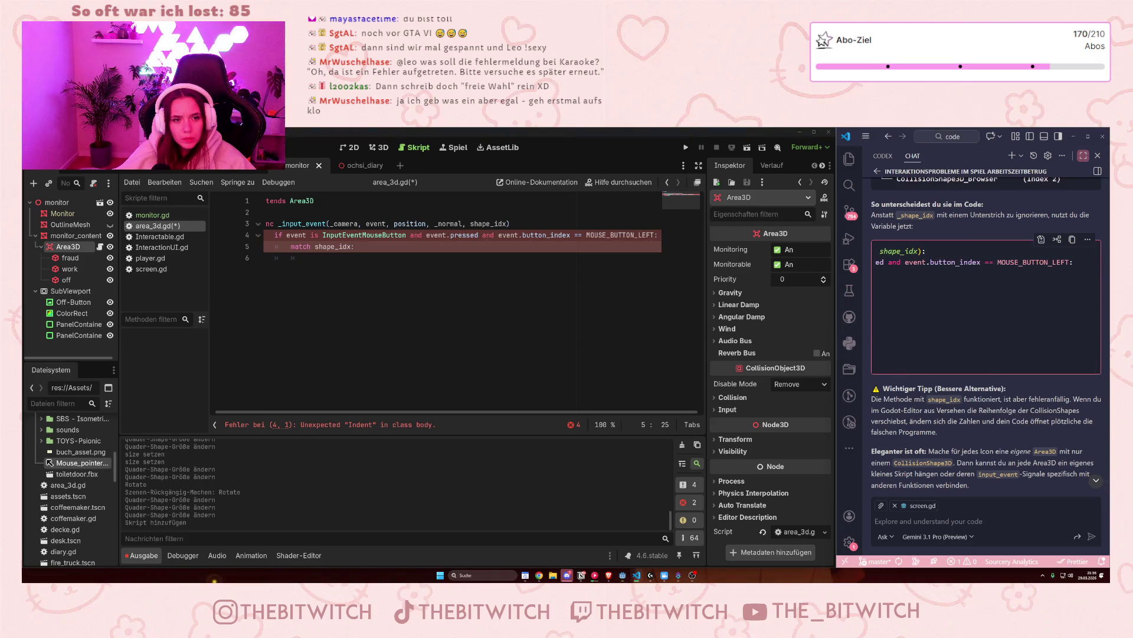
click(332, 425)
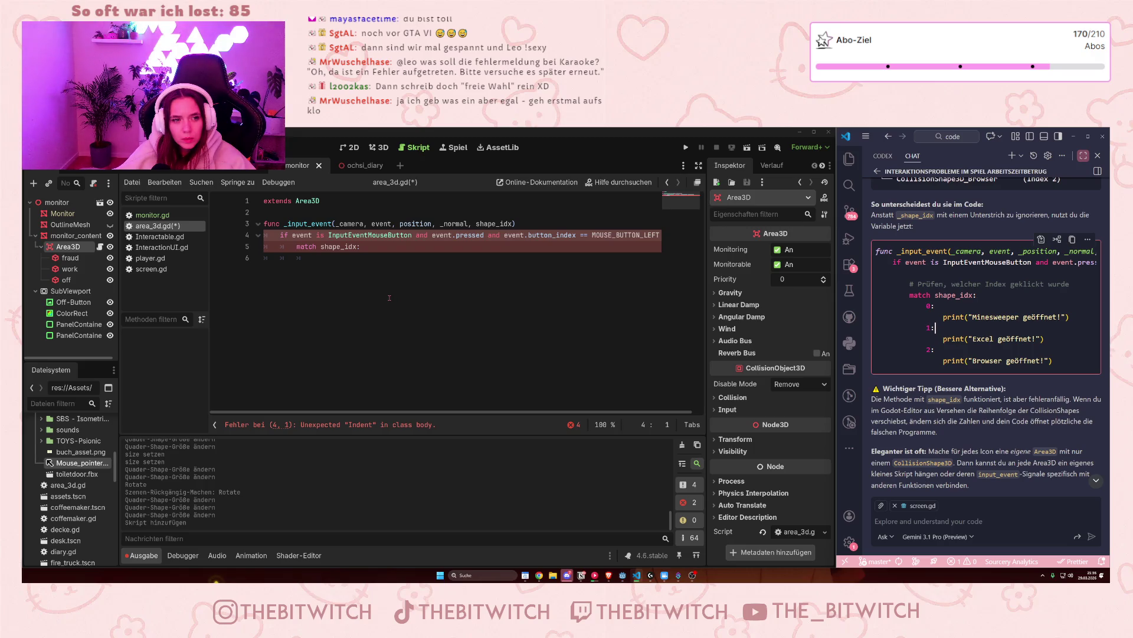
click(523, 235)
click(485, 268)
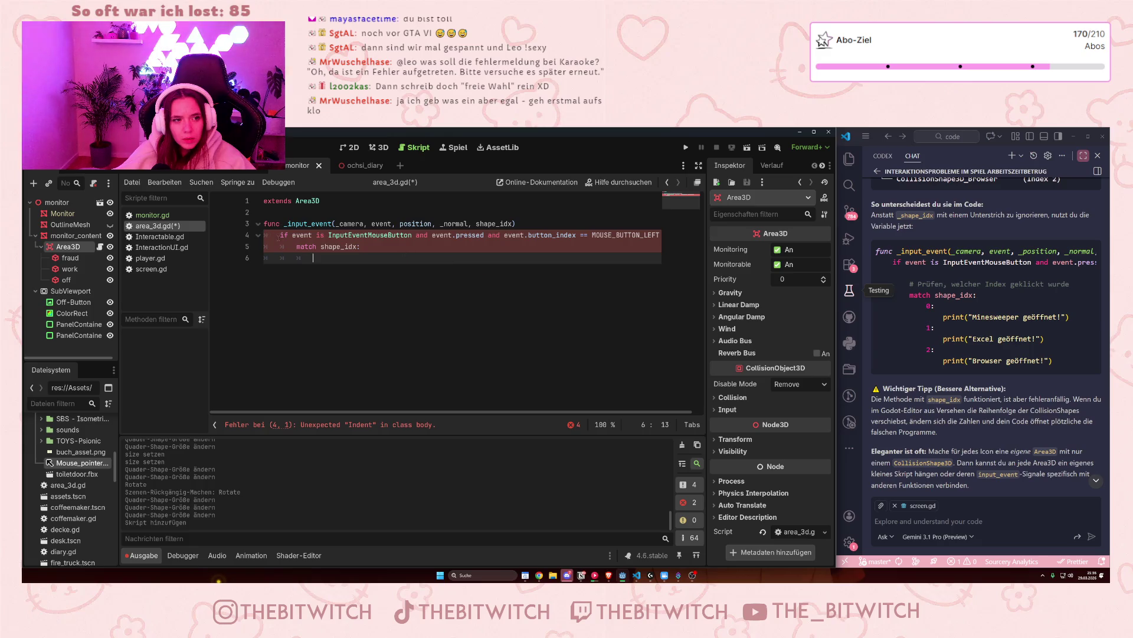
key(Up)
key(Up)
key(Home)
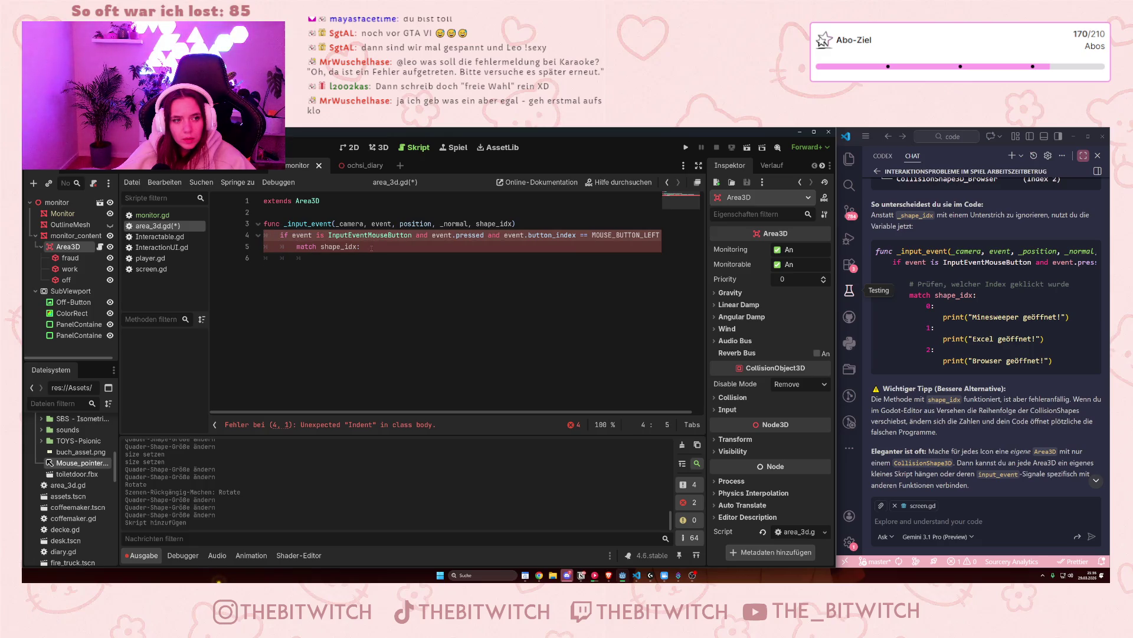
drag(371, 247, 284, 235)
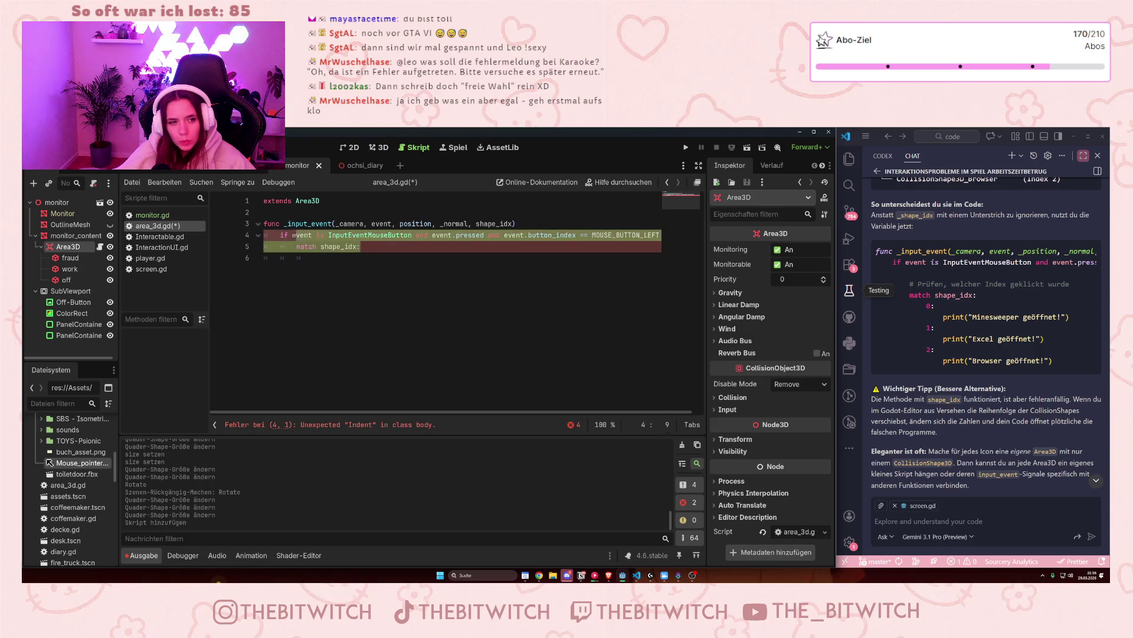
key(shift+Tab)
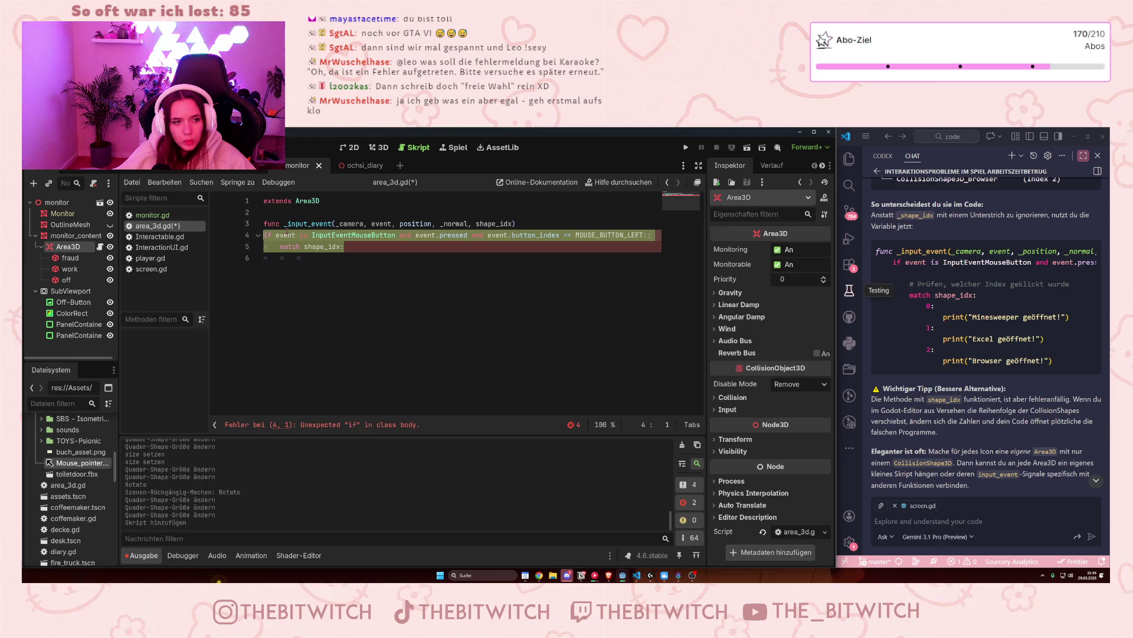
key(Tab)
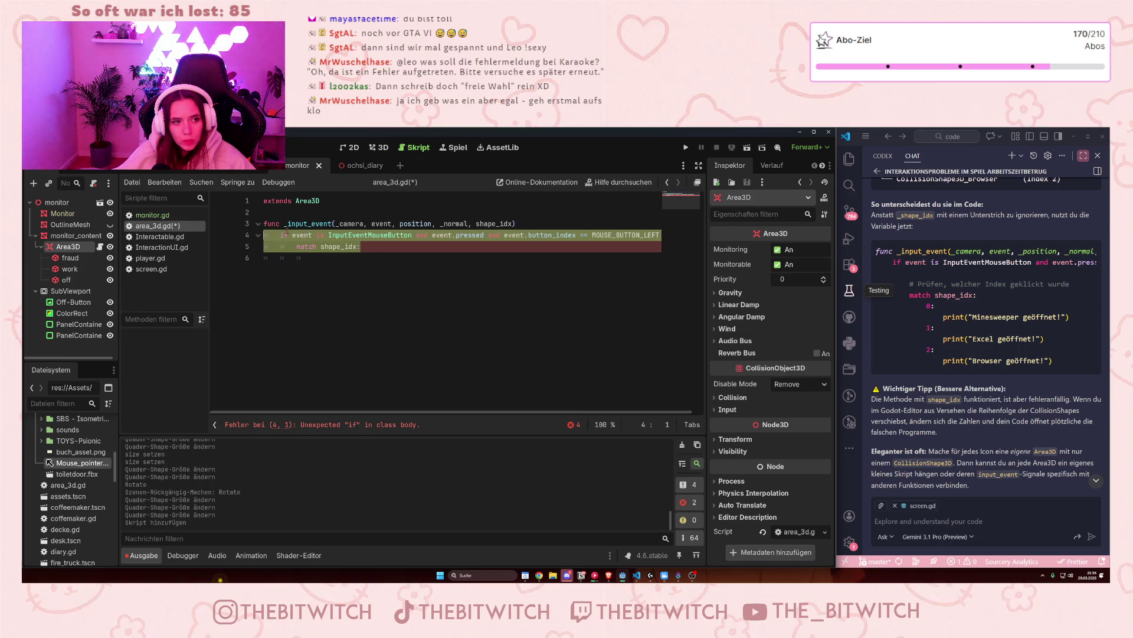
key(shift+Tab)
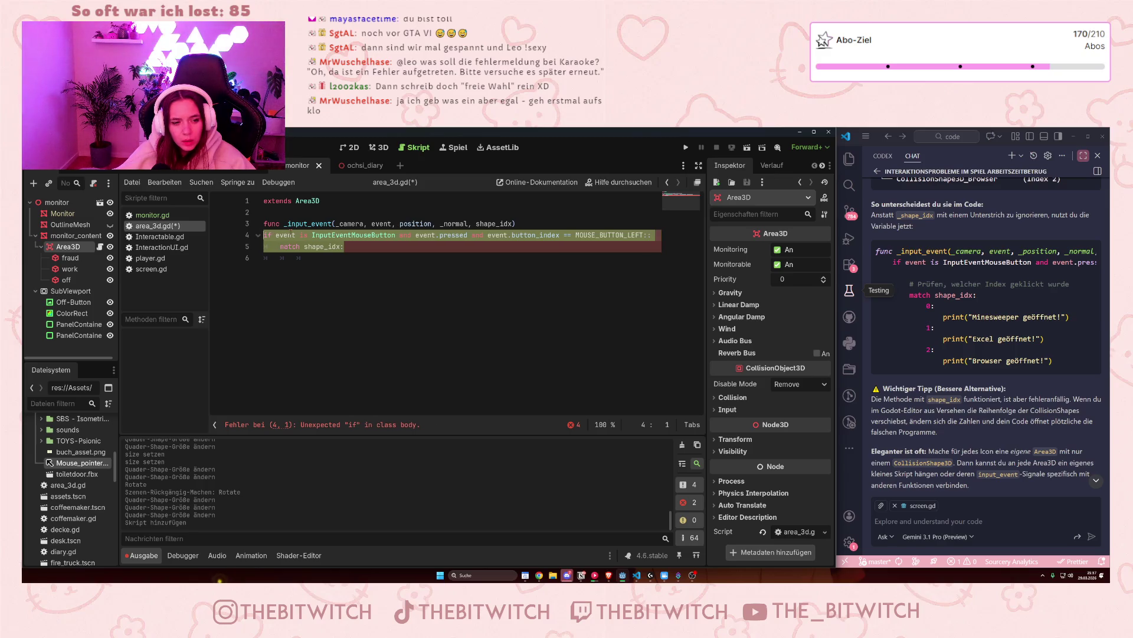
key(shift+Tab)
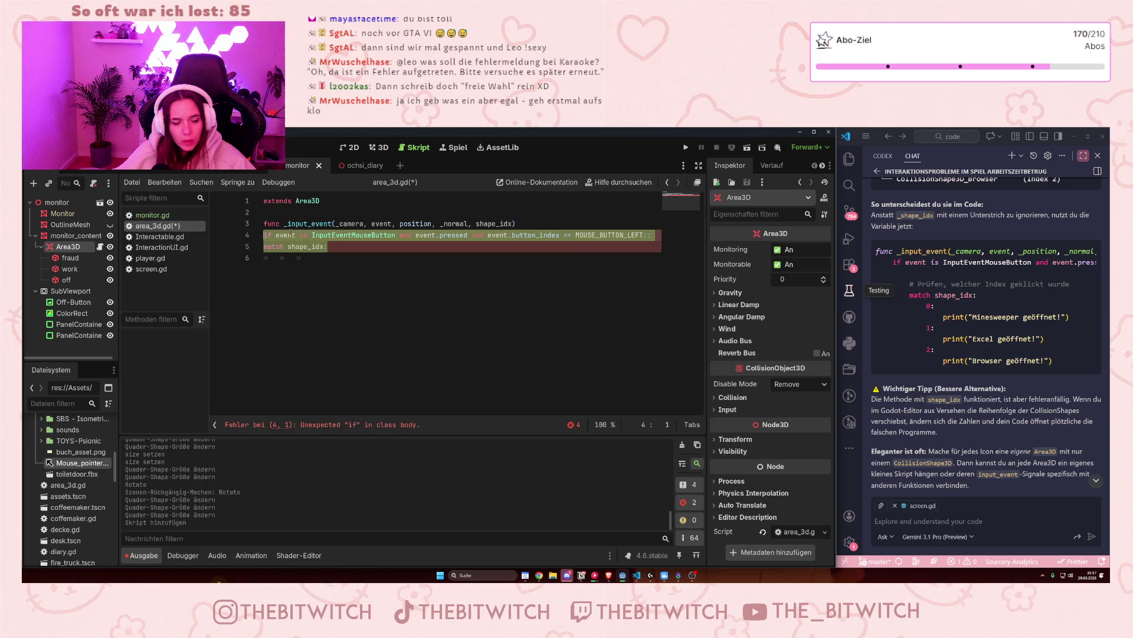
key(Tab)
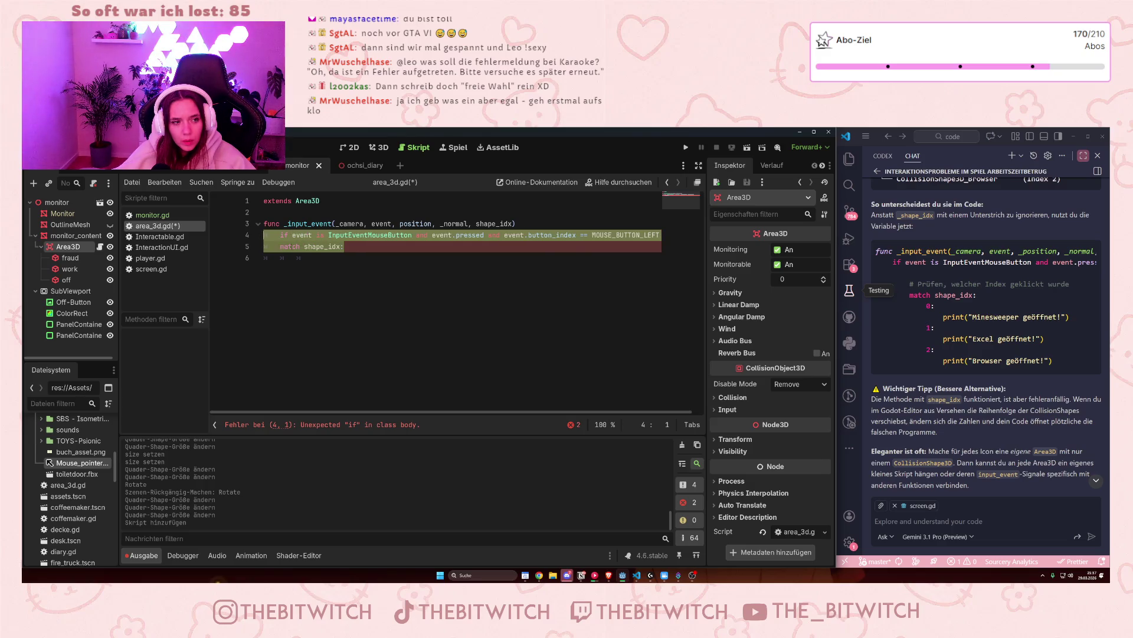
key(Home)
key(Tab)
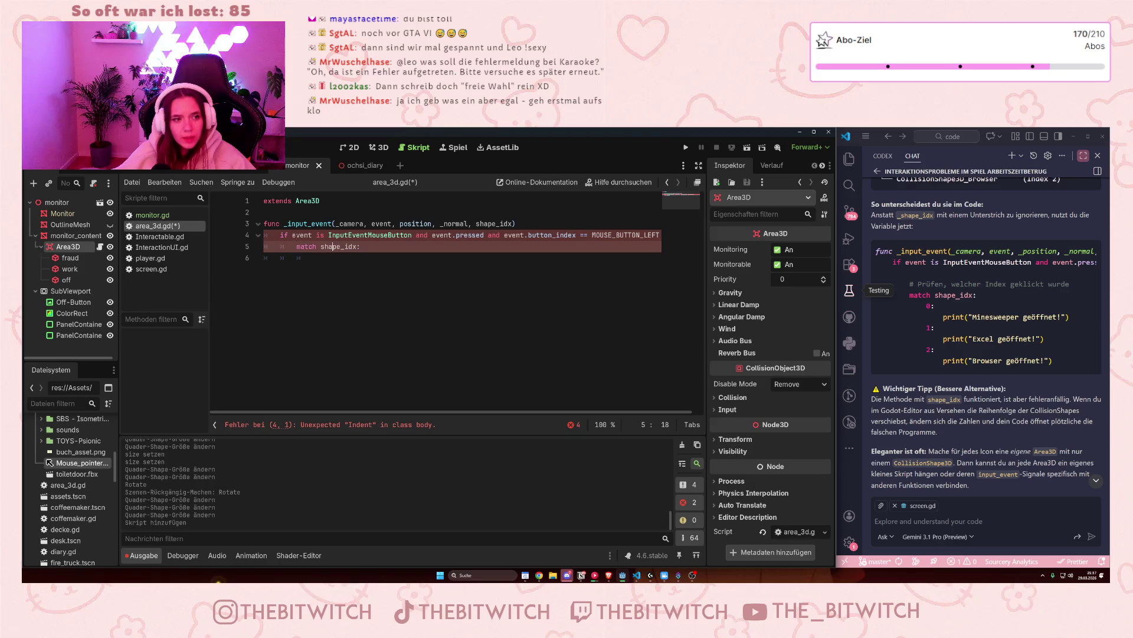
mouse_move(280, 235)
mouse_down()
mouse_move(578, 246)
mouse_move(511, 235)
mouse_up()
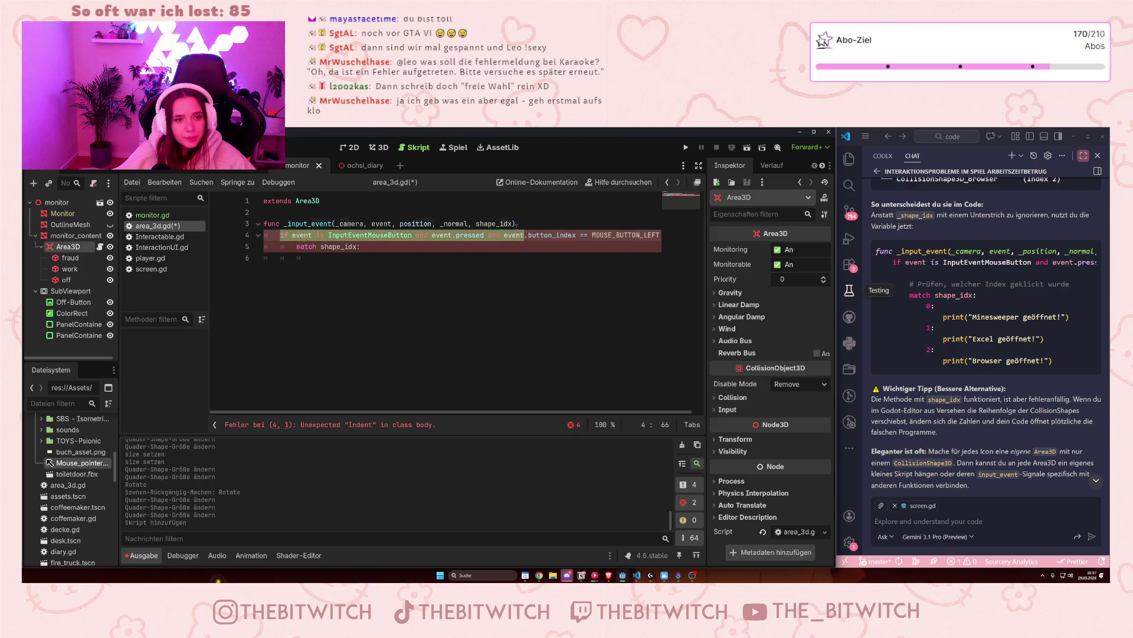
Step: Rename the position parameter to _position in the _input_event header
click(518, 224)
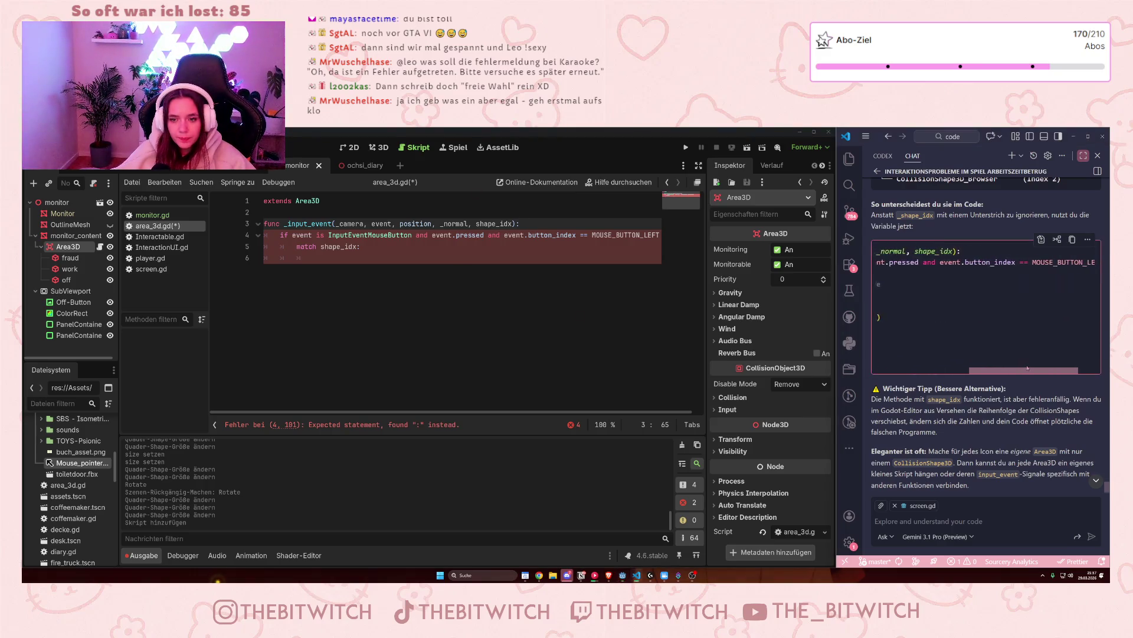
click(935, 328)
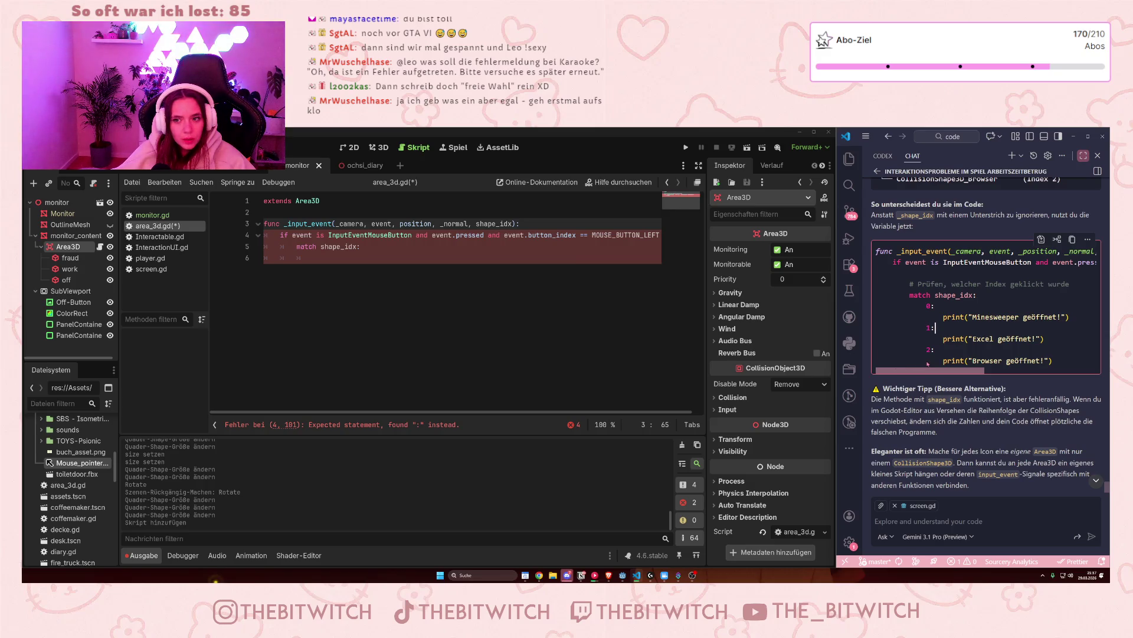
scroll(933, 362, right, 3)
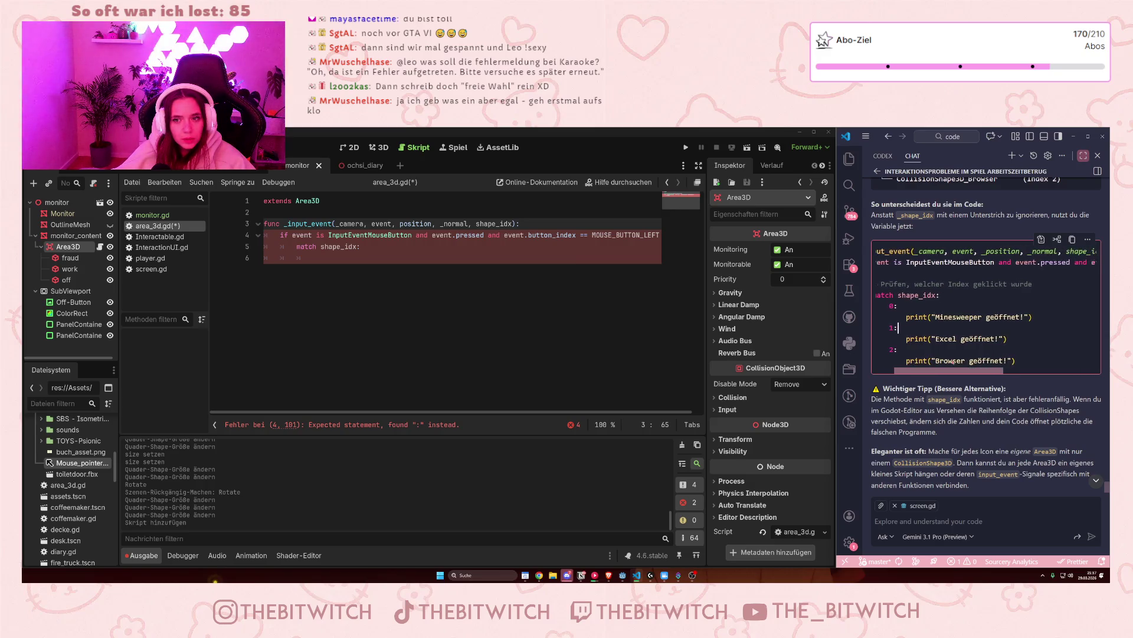
scroll(988, 366, left, 1)
click(399, 223)
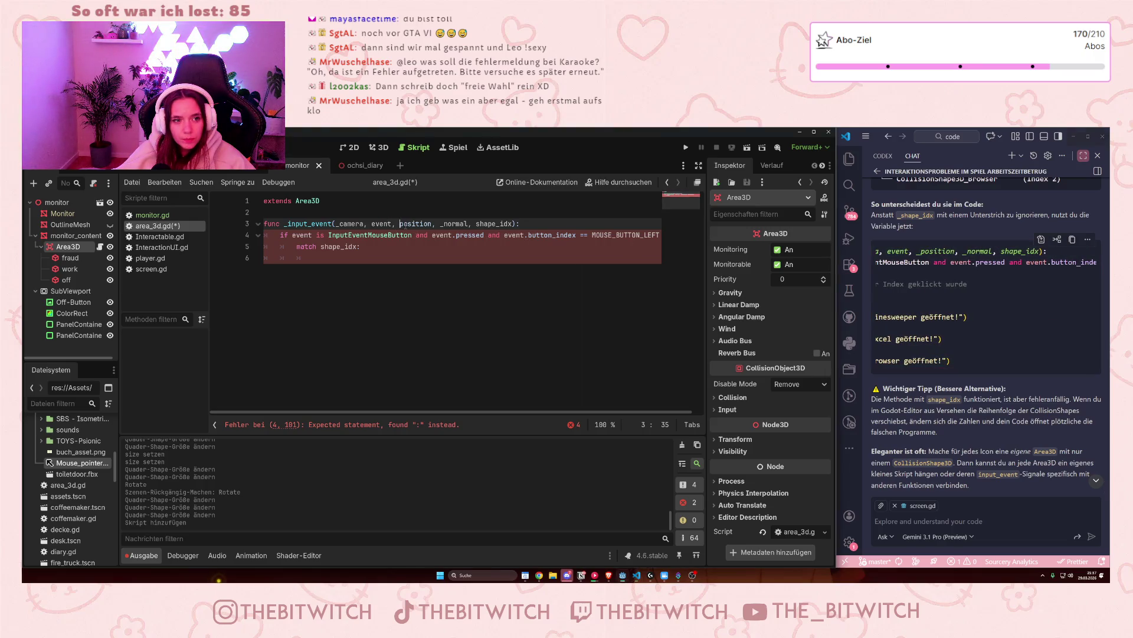
text(_)
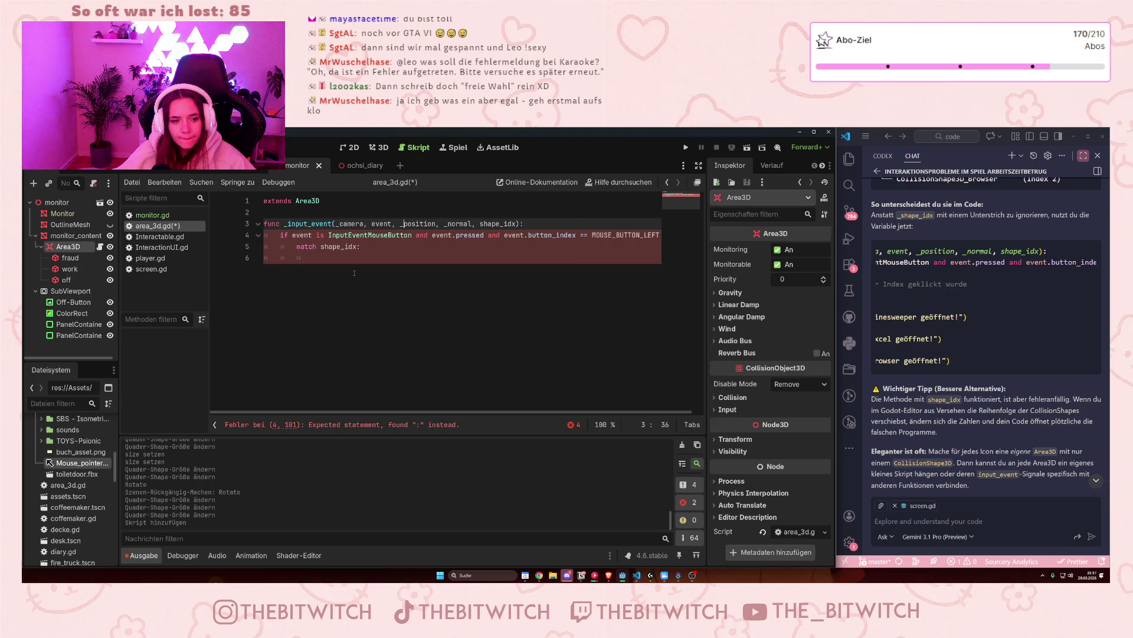
Step: Remove the stray character at the if line's end and widen the script editor
click(659, 235)
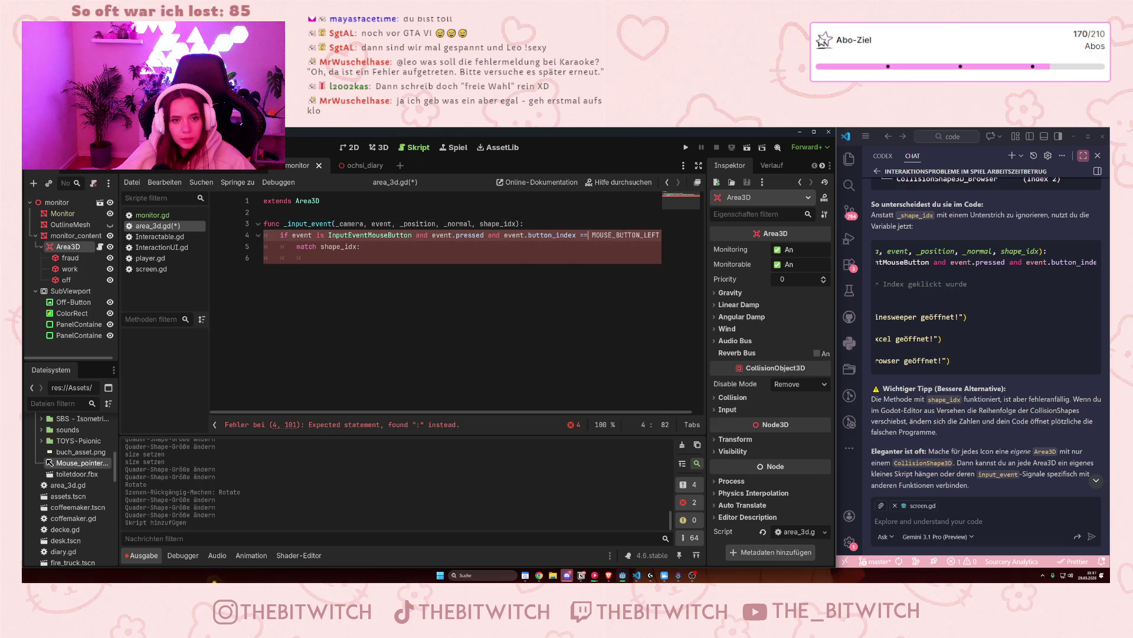
key(BackSpace)
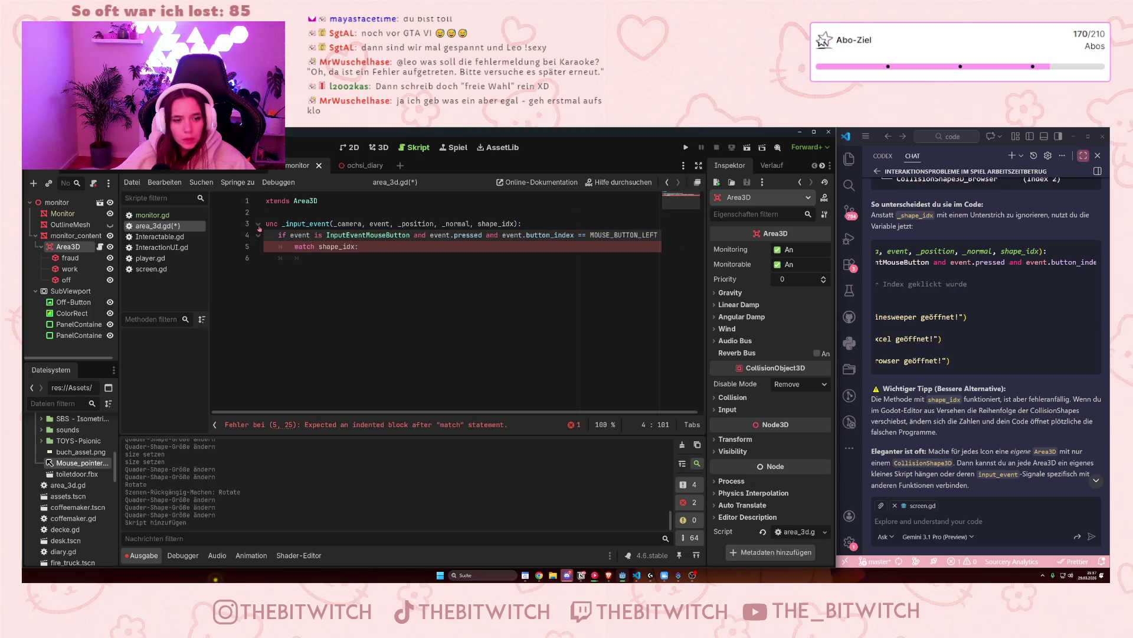
key(Down)
key(Down)
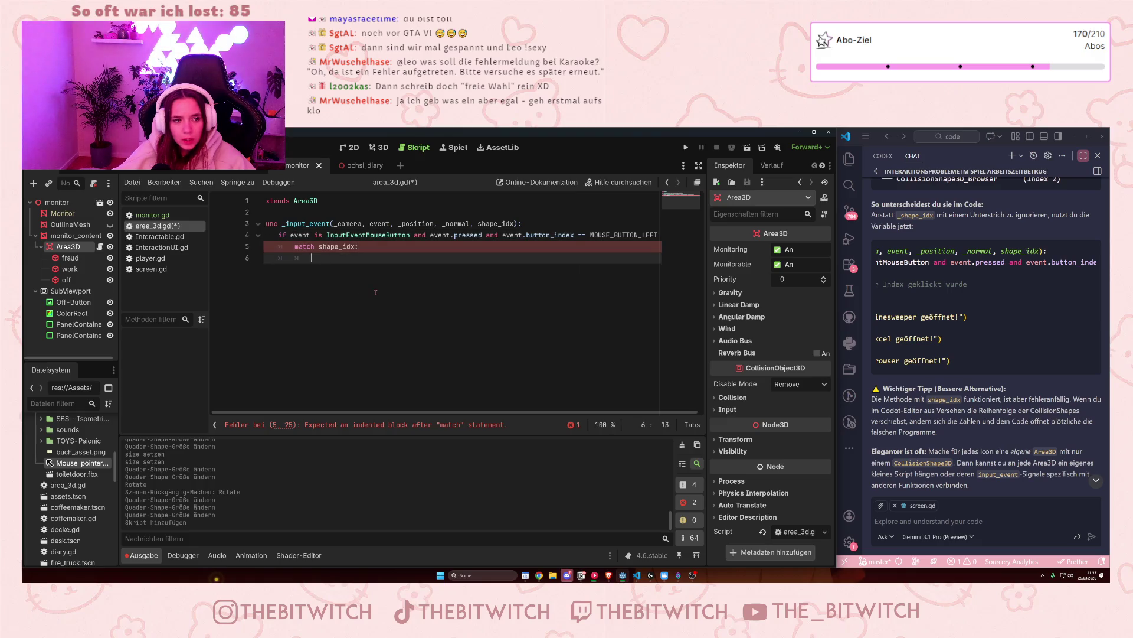
drag(704, 268, 728, 268)
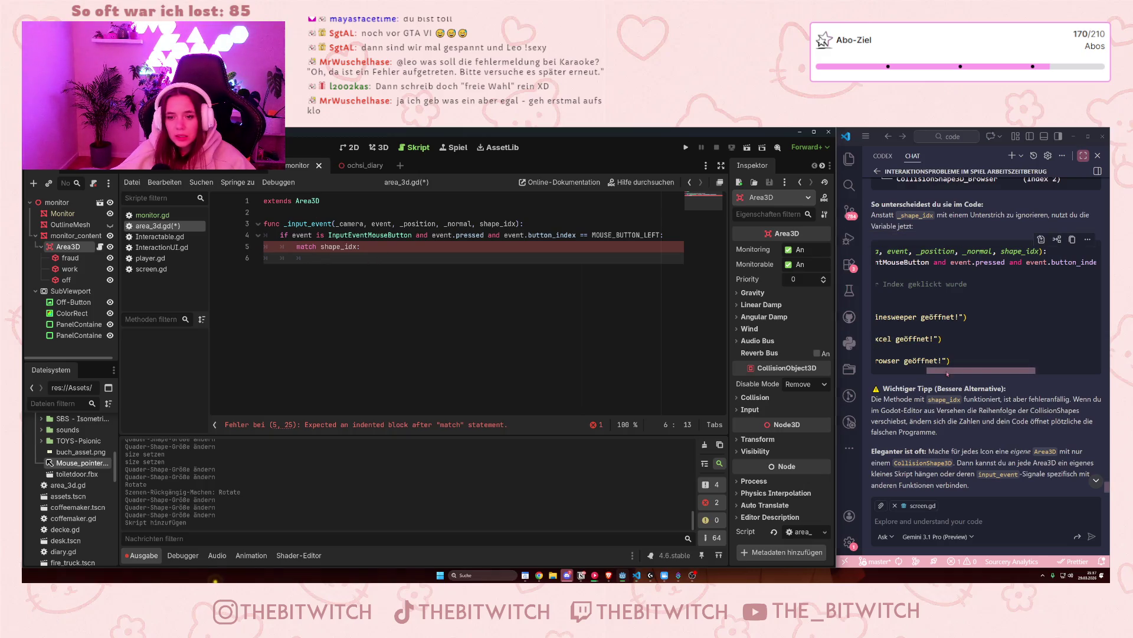
scroll(935, 327, left, 5)
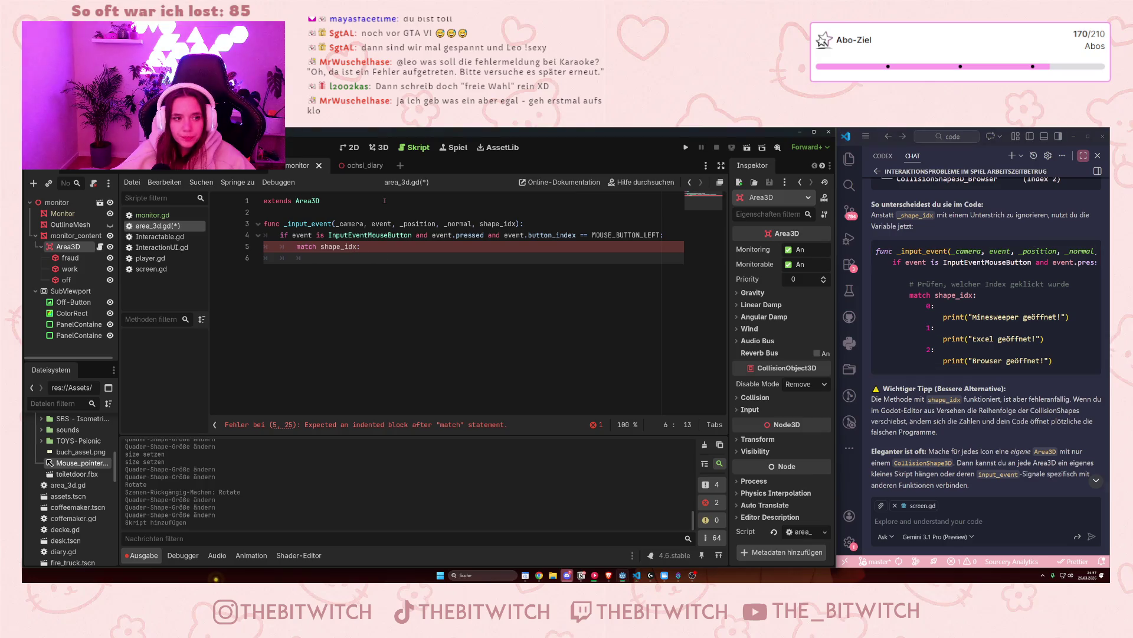
Step: Add match cases 0 and 1 printing "Fraud Time" and "Work Time"
text(0:)
key(Return)
text(print)
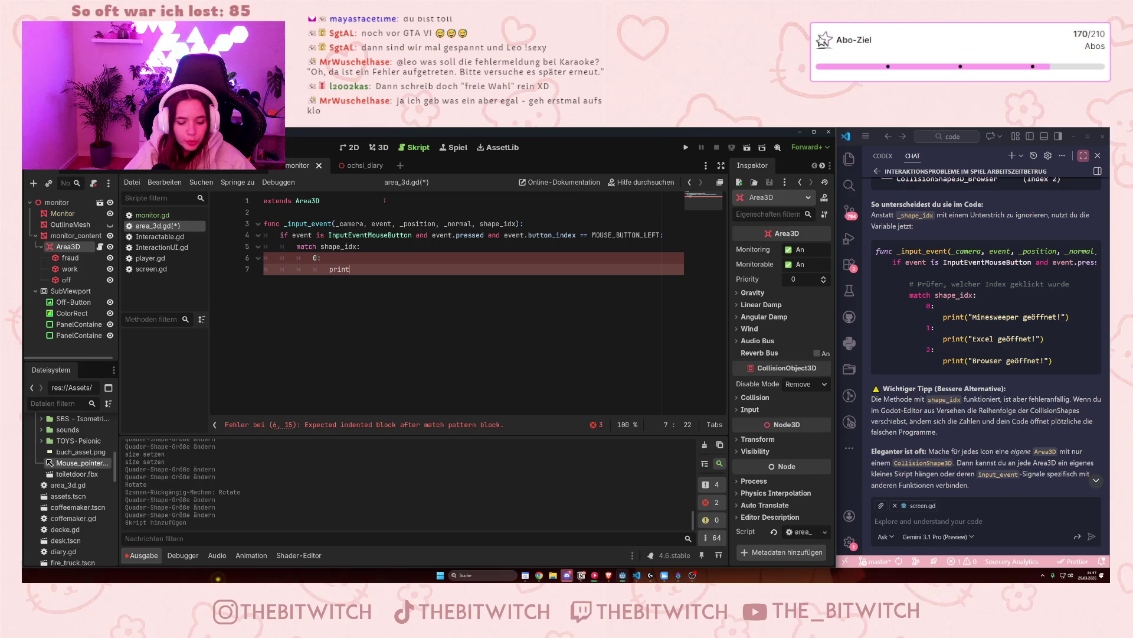
text((")
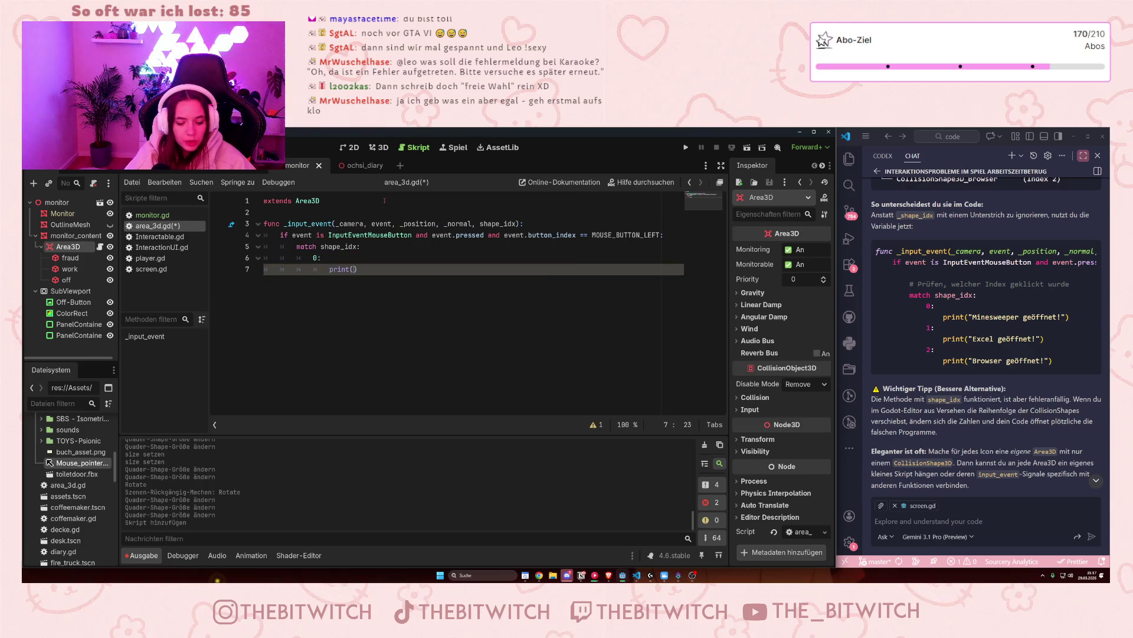
text(Frau)
text(d T)
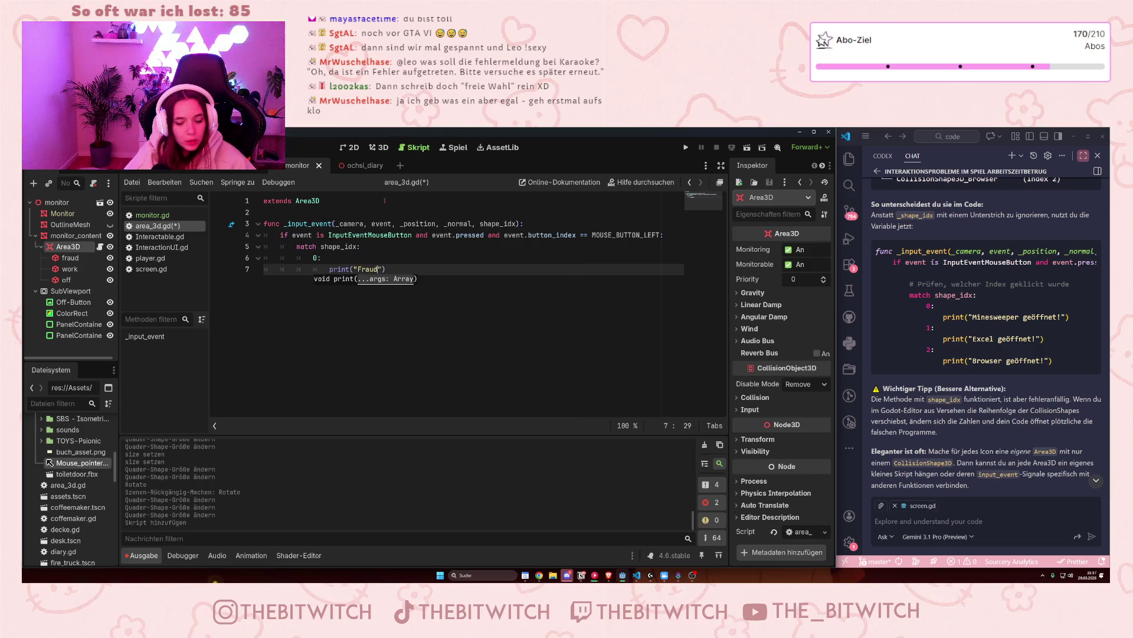
text(ime)
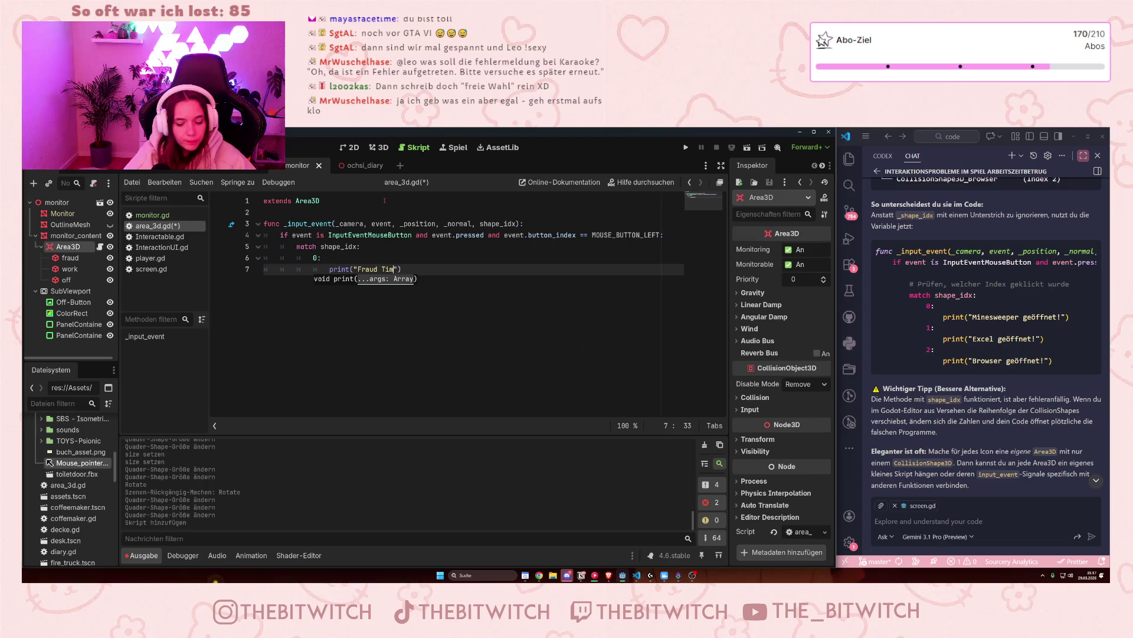
click(418, 270)
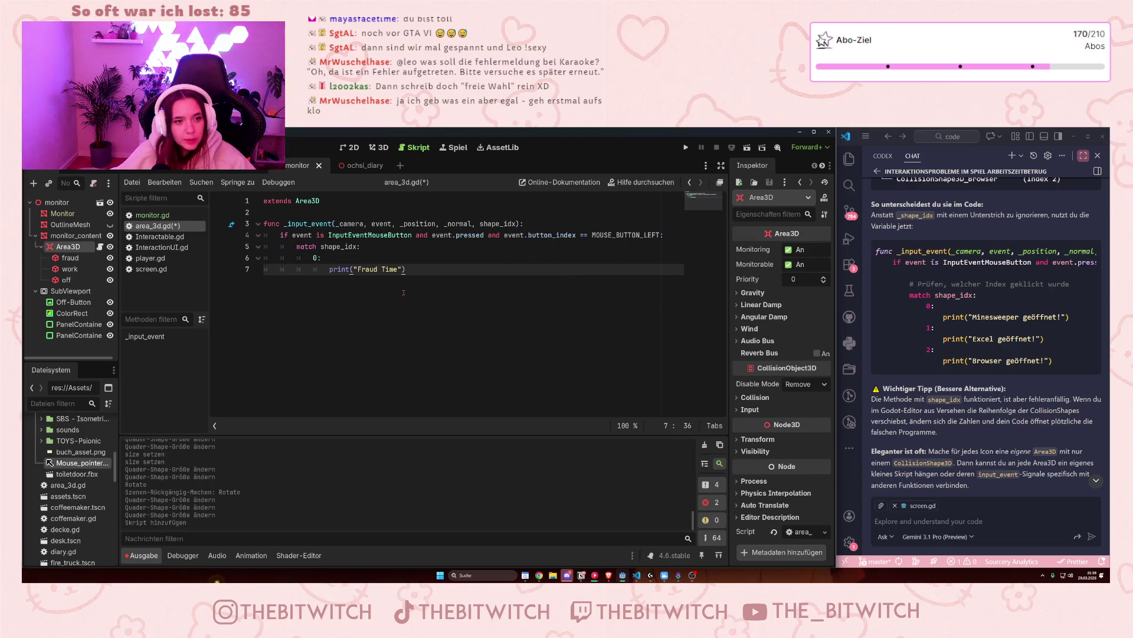
key(Return)
text(1)
key(Return)
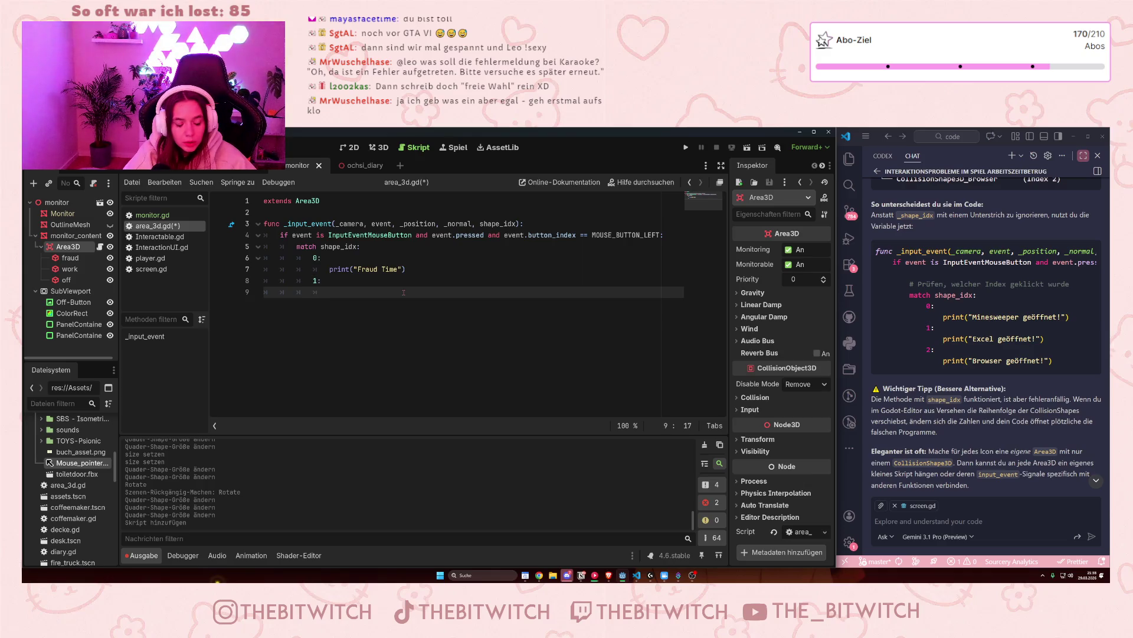
text(print)
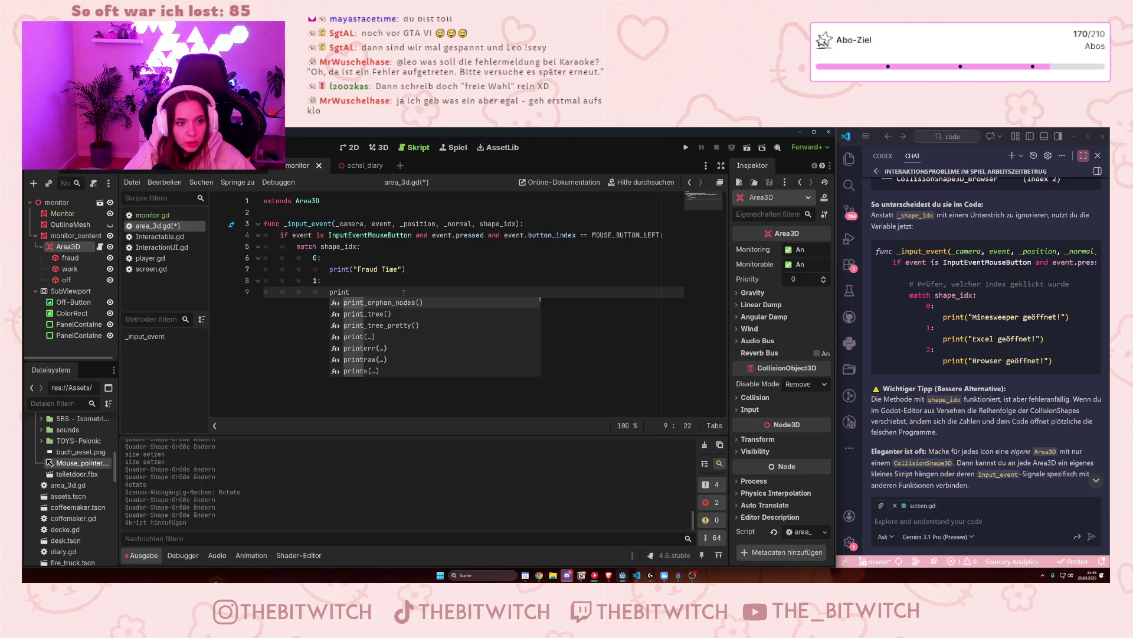
text(("Work Time)
key(End)
Step: Add case 2 printing "OFF" and save the script
key(Return)
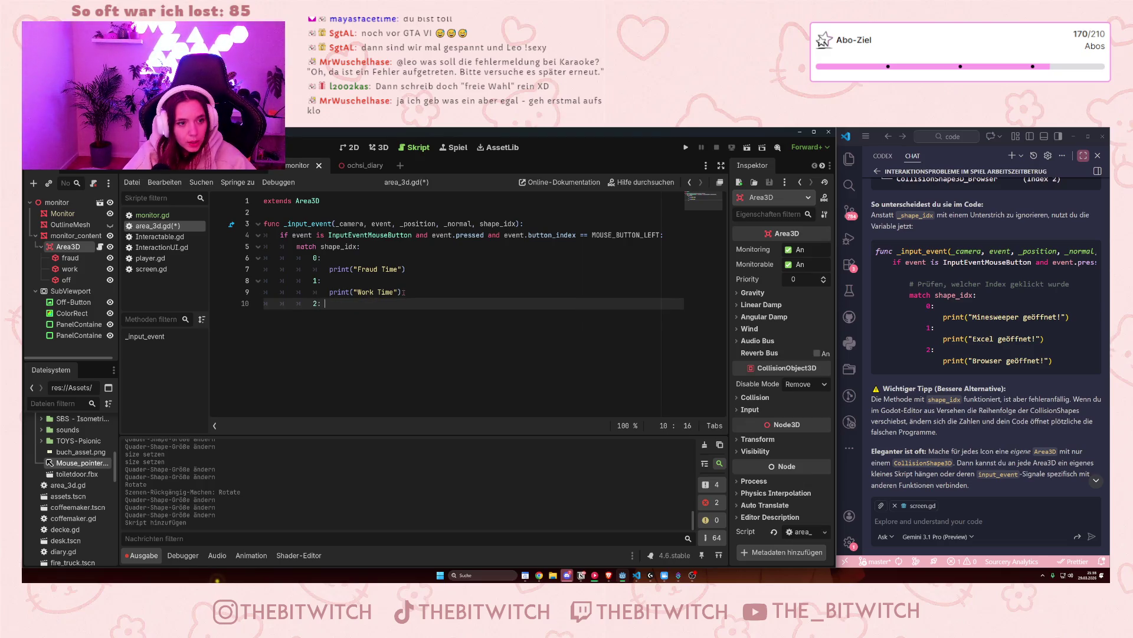
key(Return)
text(print)
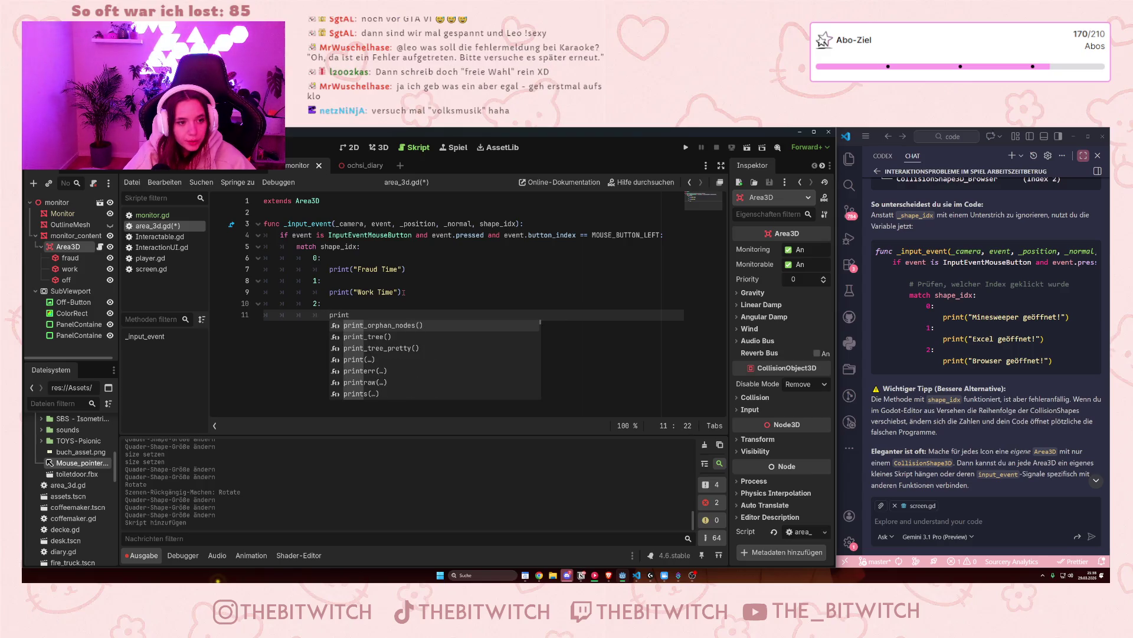
text(("OFF)
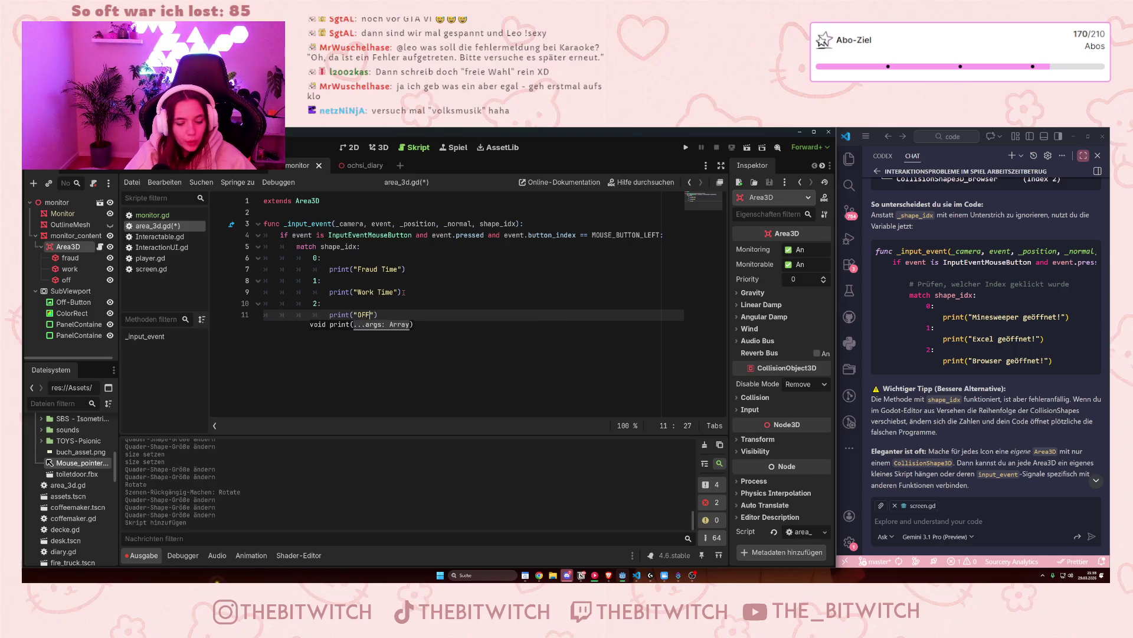
click(463, 270)
key(ctrl+s)
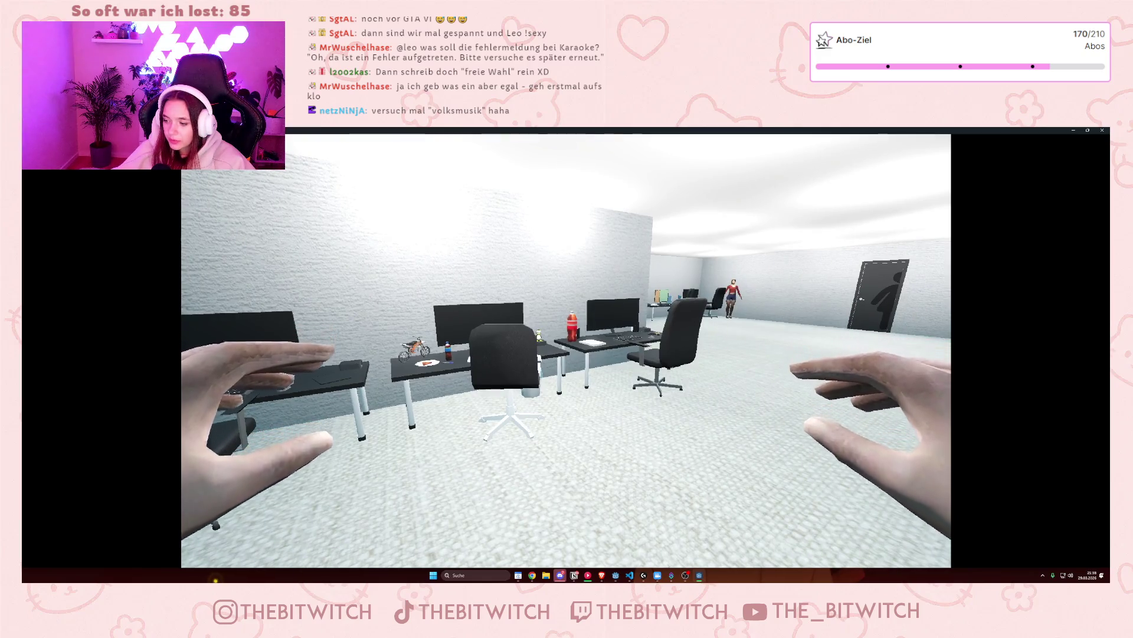
Step: Walk into the office, toggle monitor_content visibility and relaunch the project
key(w)
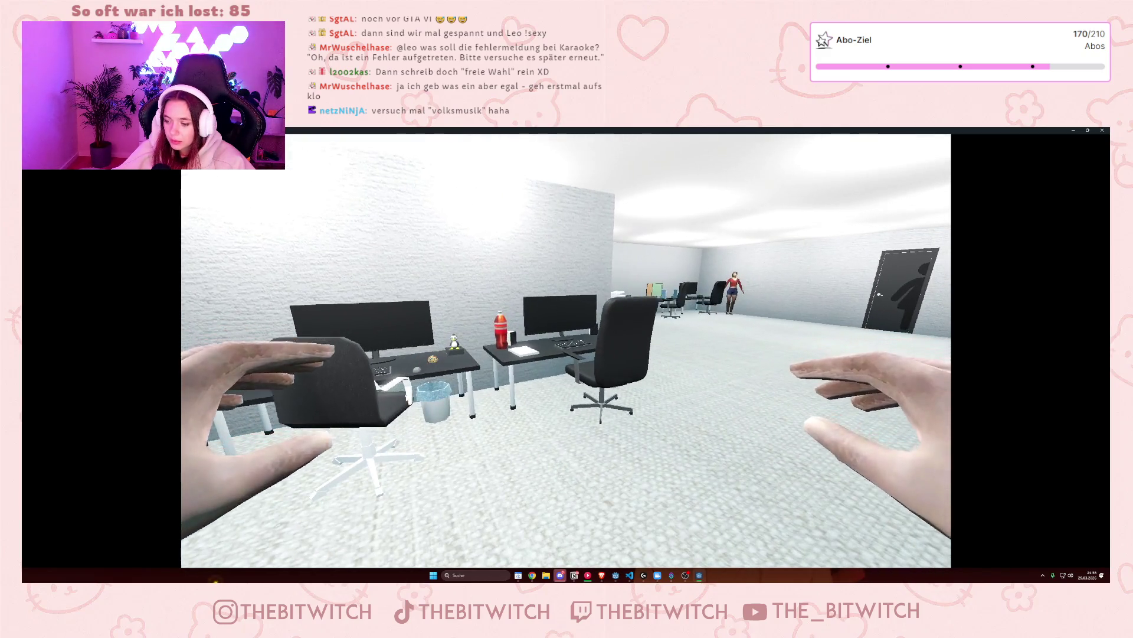
key(w)
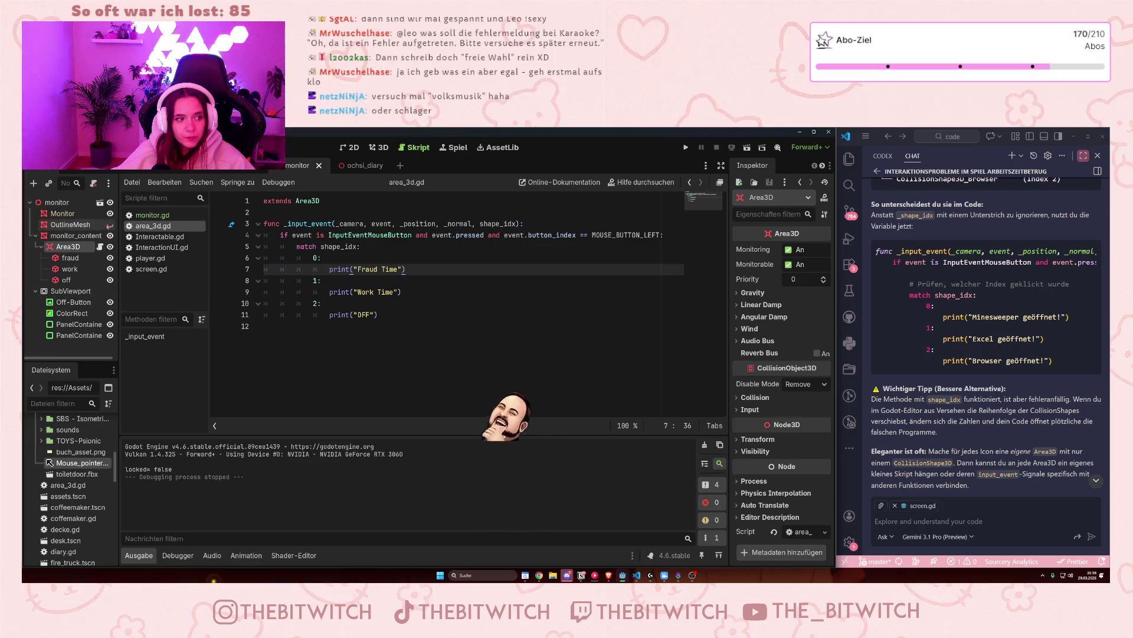
click(110, 236)
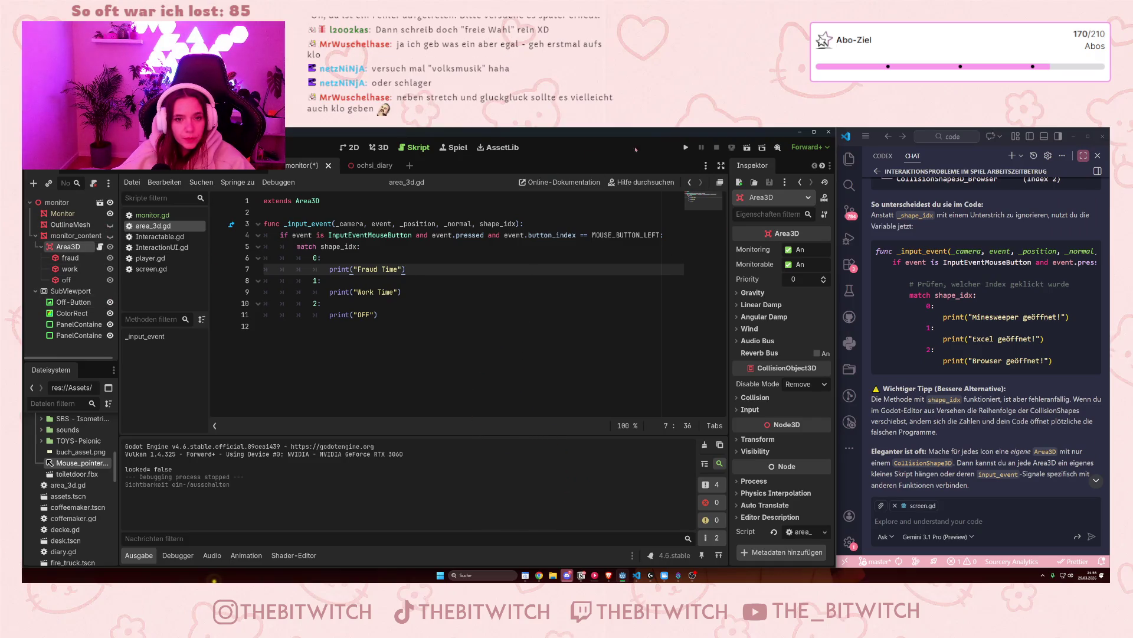
click(690, 144)
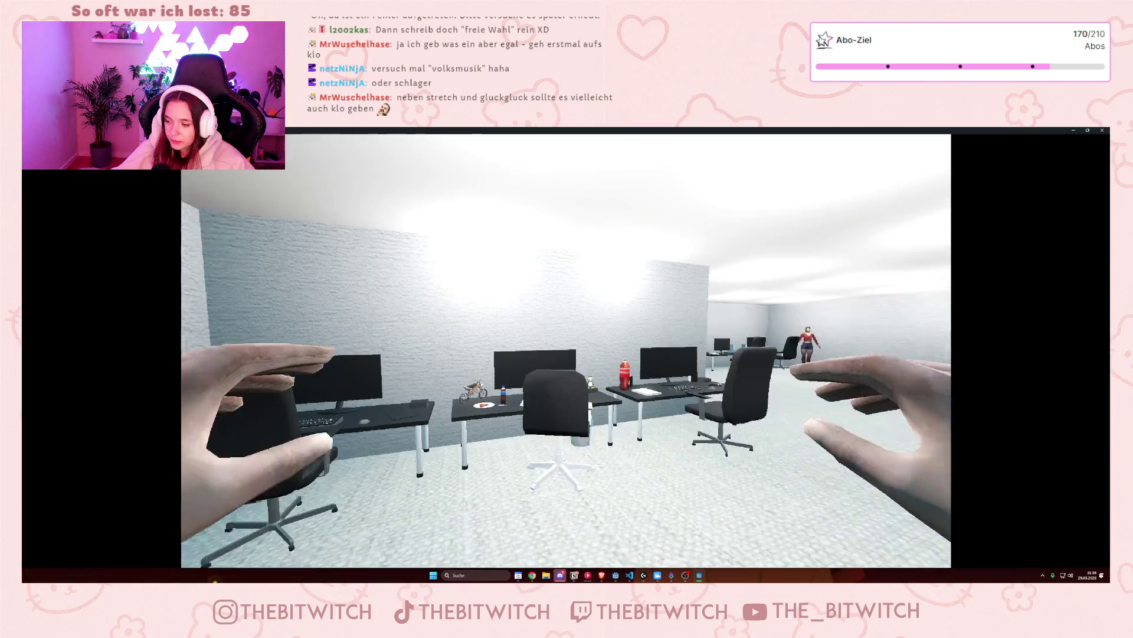
Step: Walk up to the monitor, click its screen, then close the game
key(w)
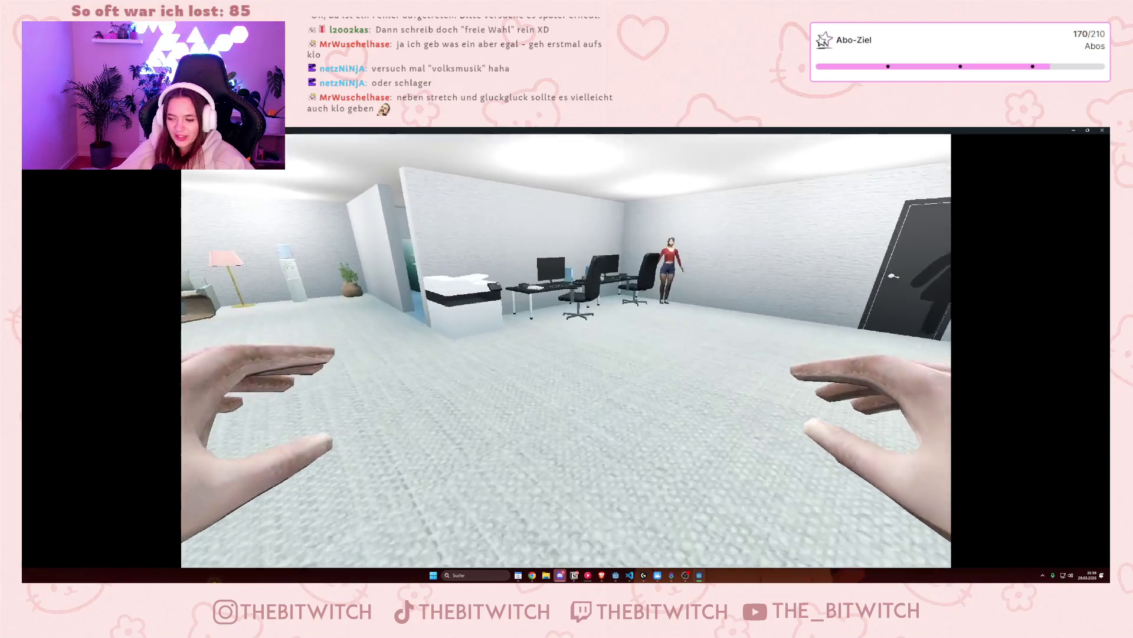
key(w)
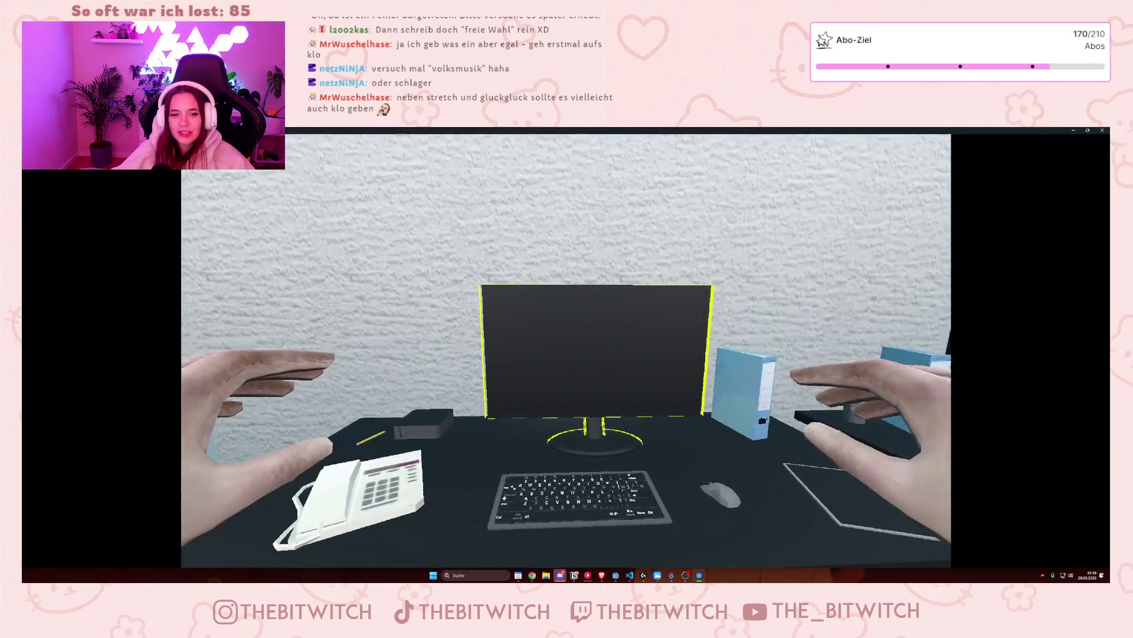
click(567, 352)
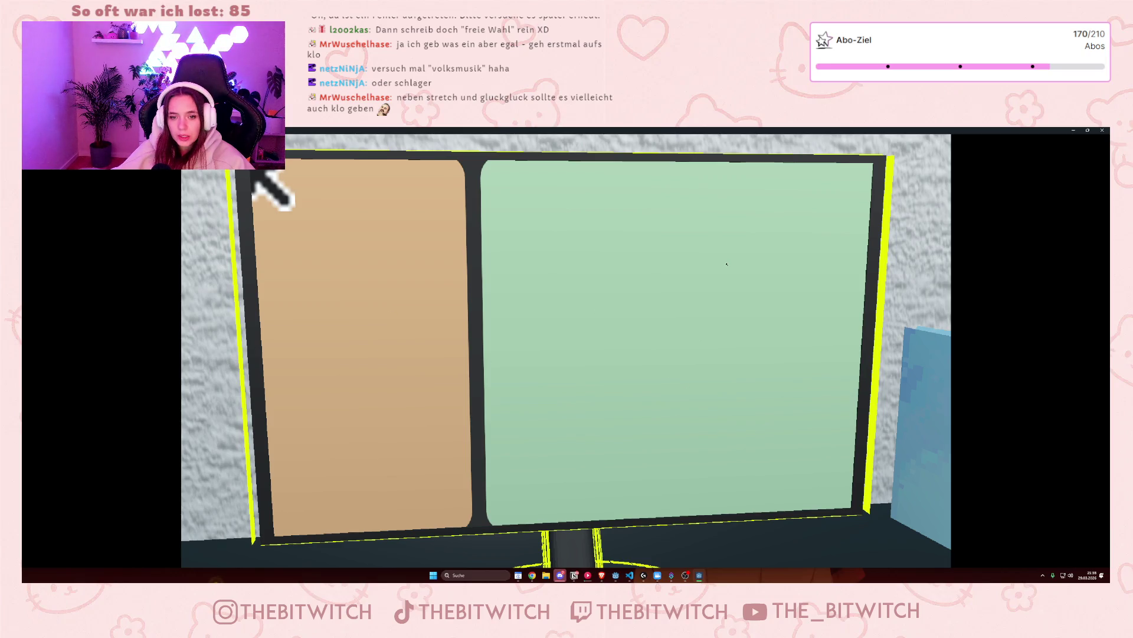
click(1103, 130)
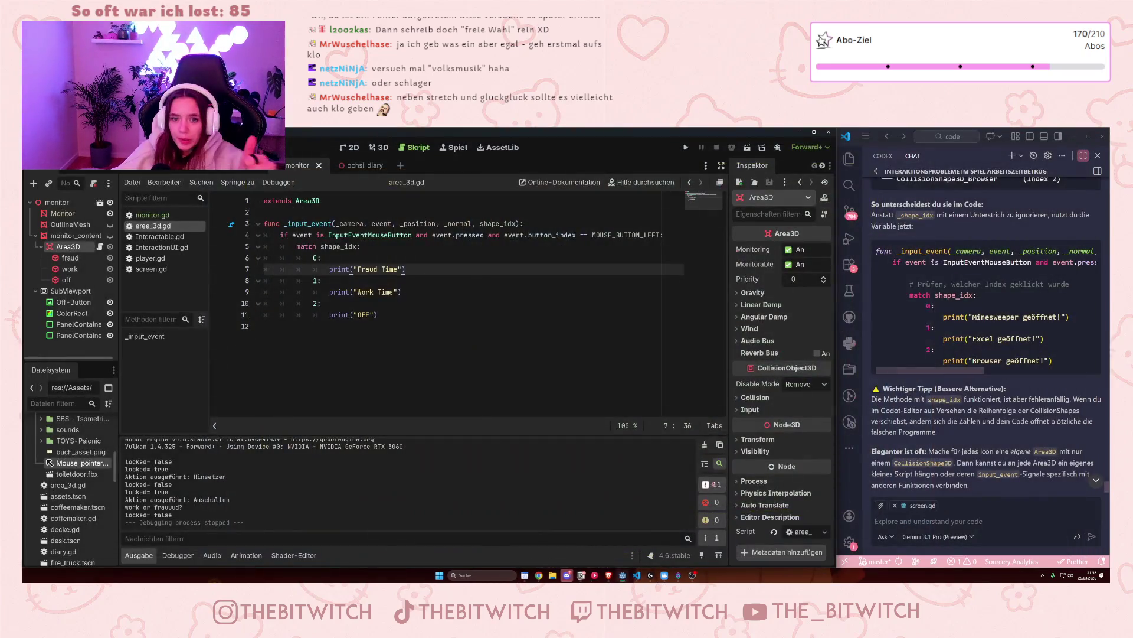
click(621, 378)
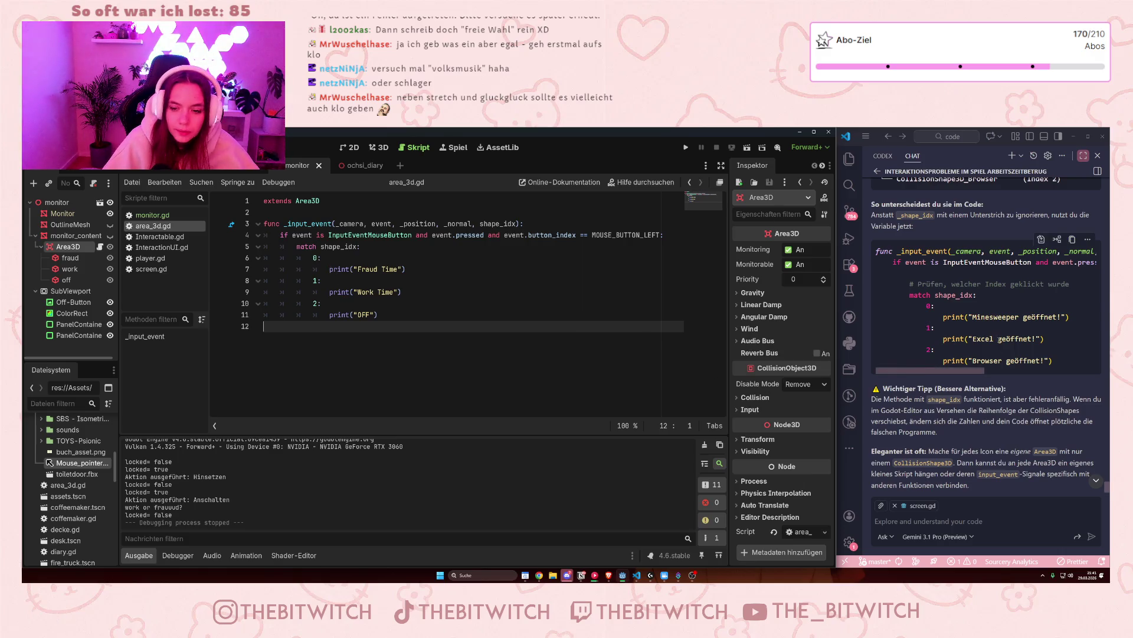
Step: Replace screen.gd with area_3d.gd as chat context and ask 'Warum funktioniert das aber nicht?'
scroll(984, 348, down, 1)
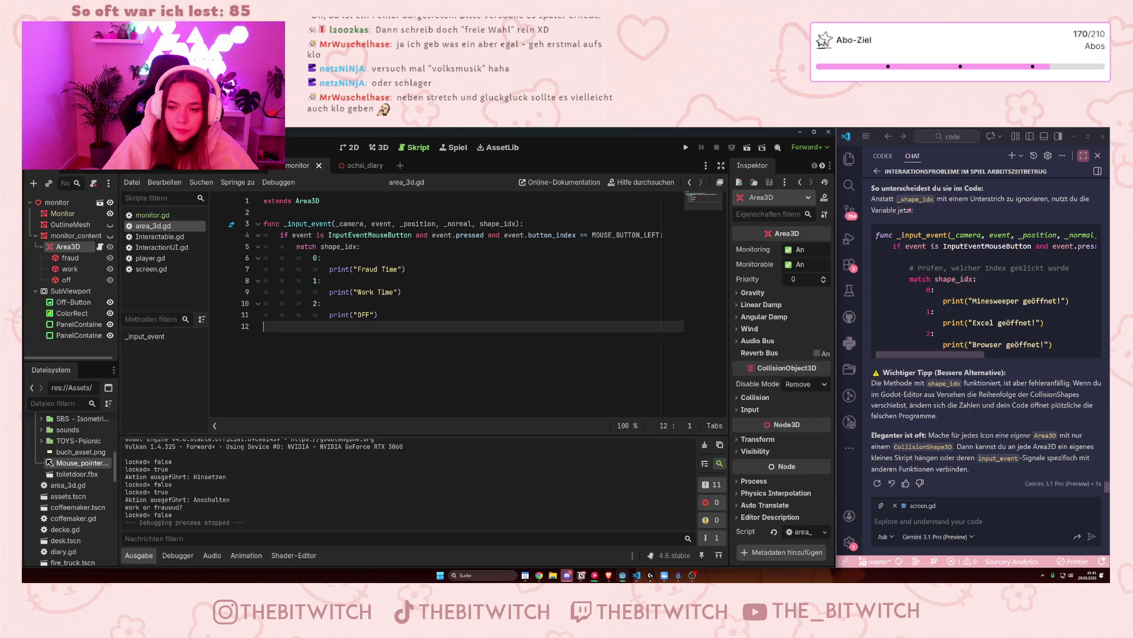
click(895, 505)
click(881, 505)
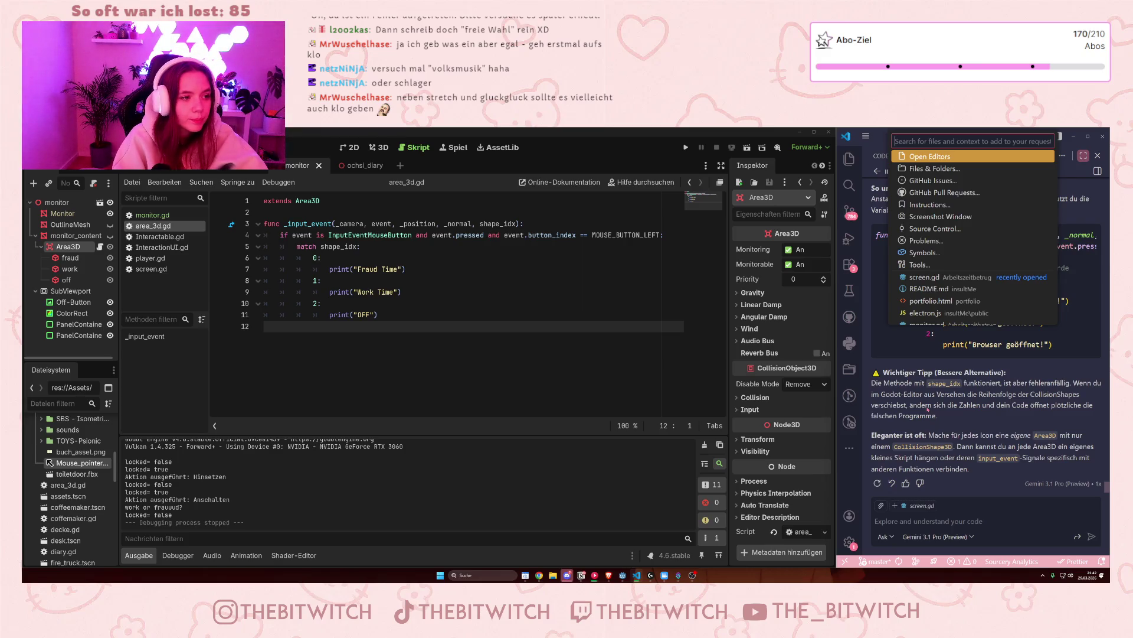
text(area)
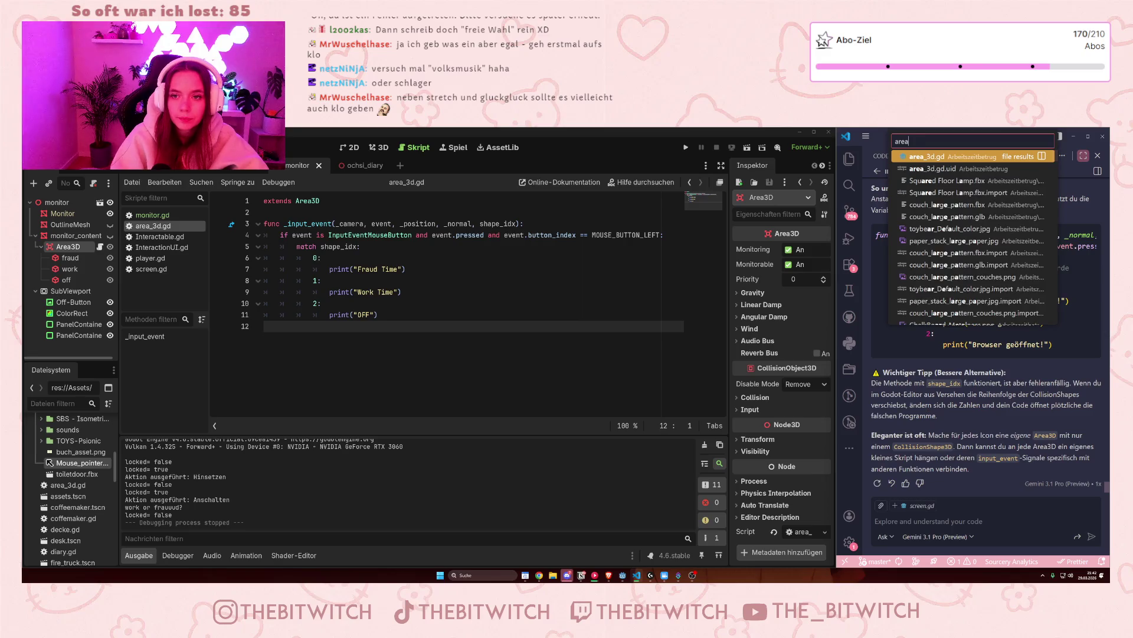
key(Return)
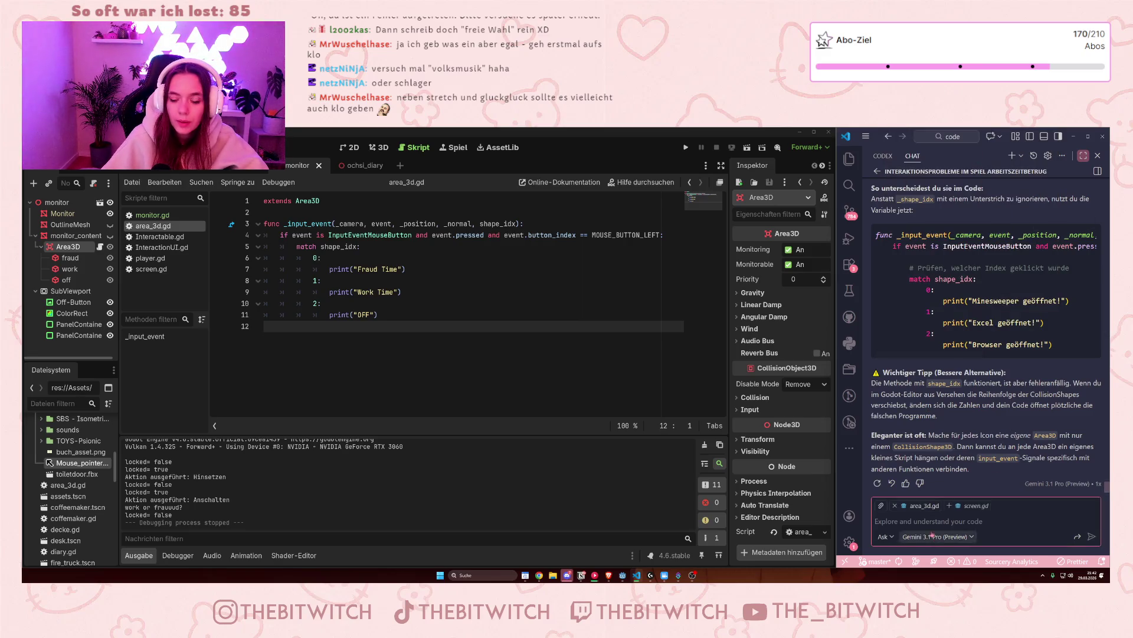
text(Warum funktio)
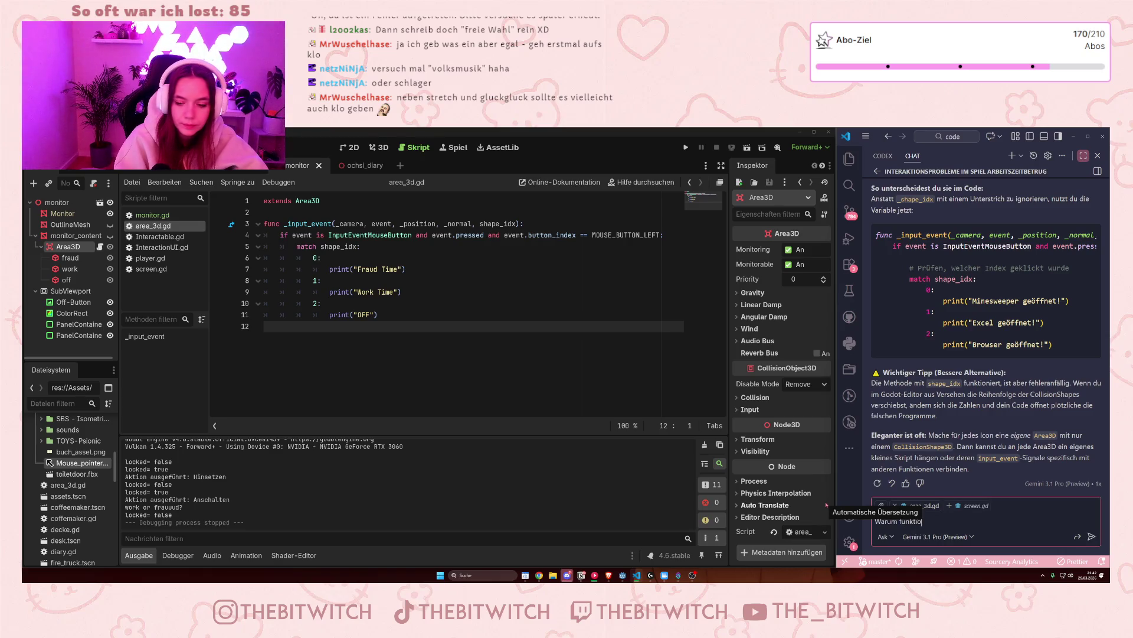
text(niert das abe)
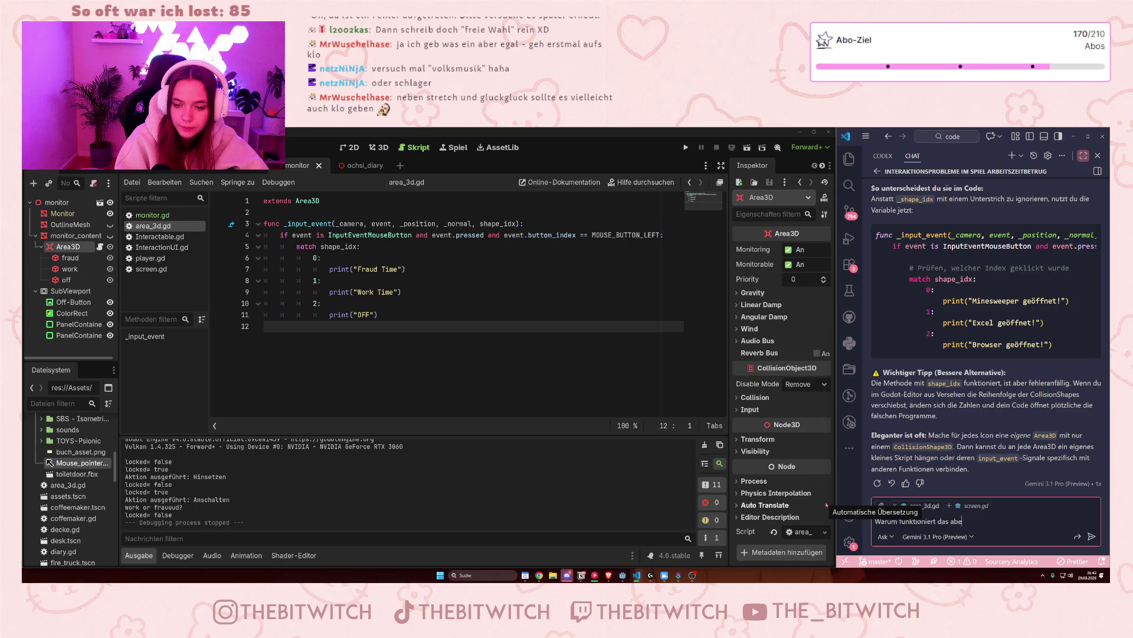
text(r nicht?)
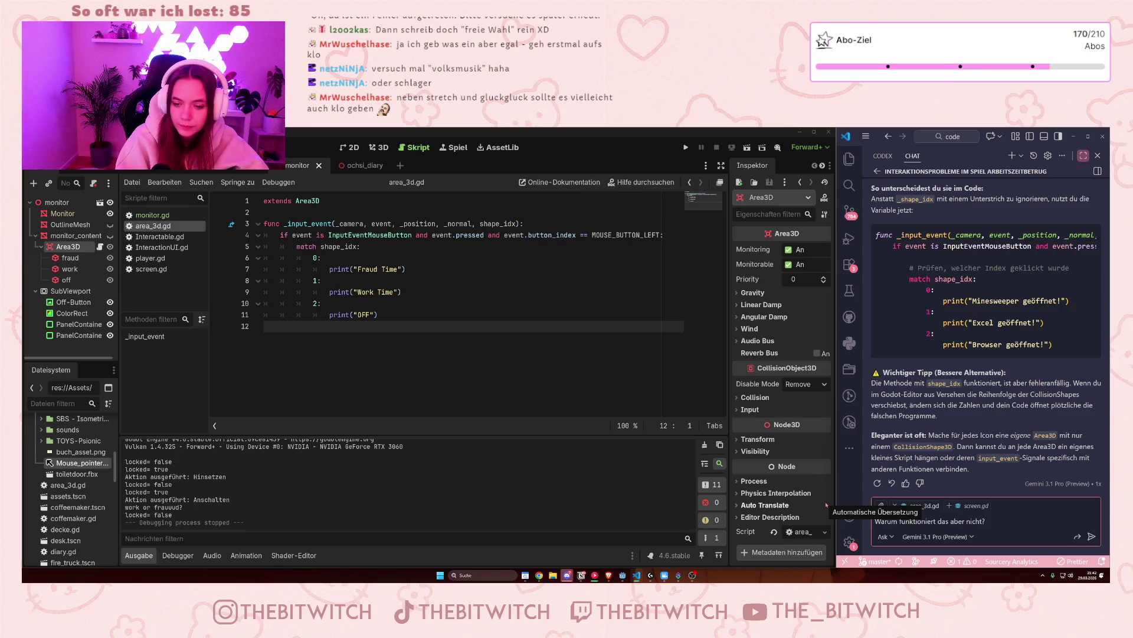
key(Return)
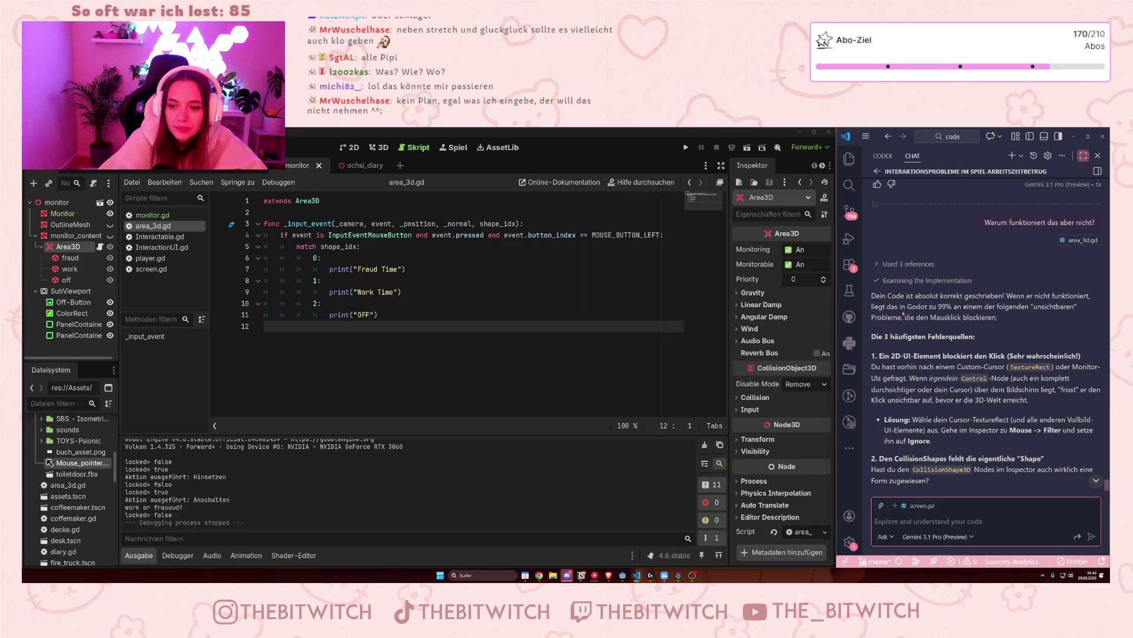
Step: Read the assistant's suggested causes down to Input Ray Pickable, then select the fraud collision shape
scroll(907, 319, down, 2)
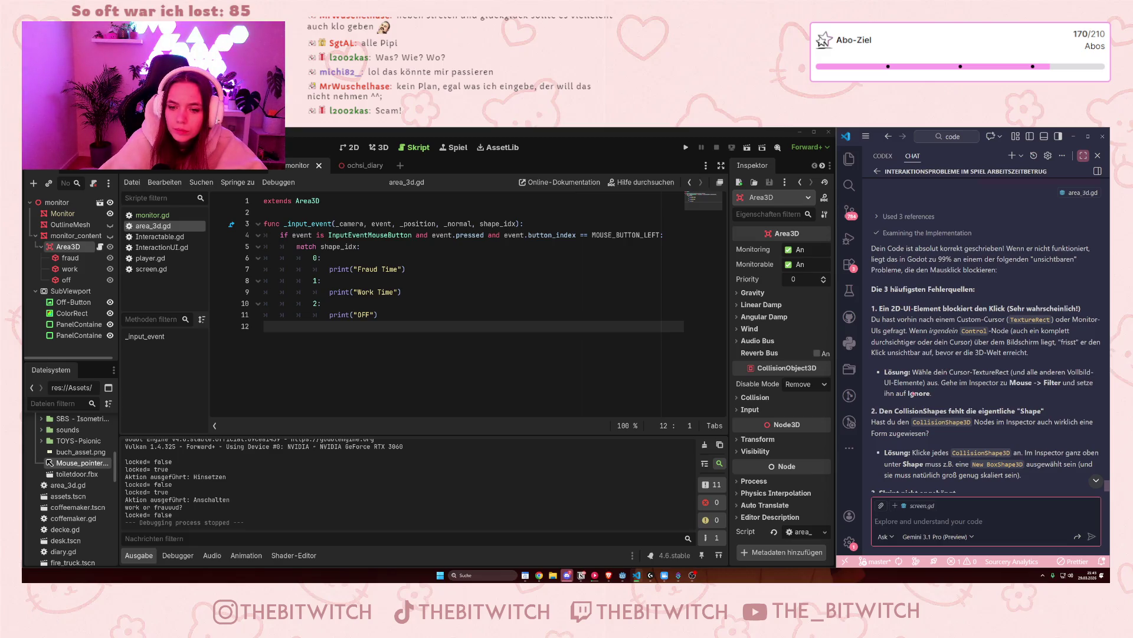
scroll(978, 400, down, 2)
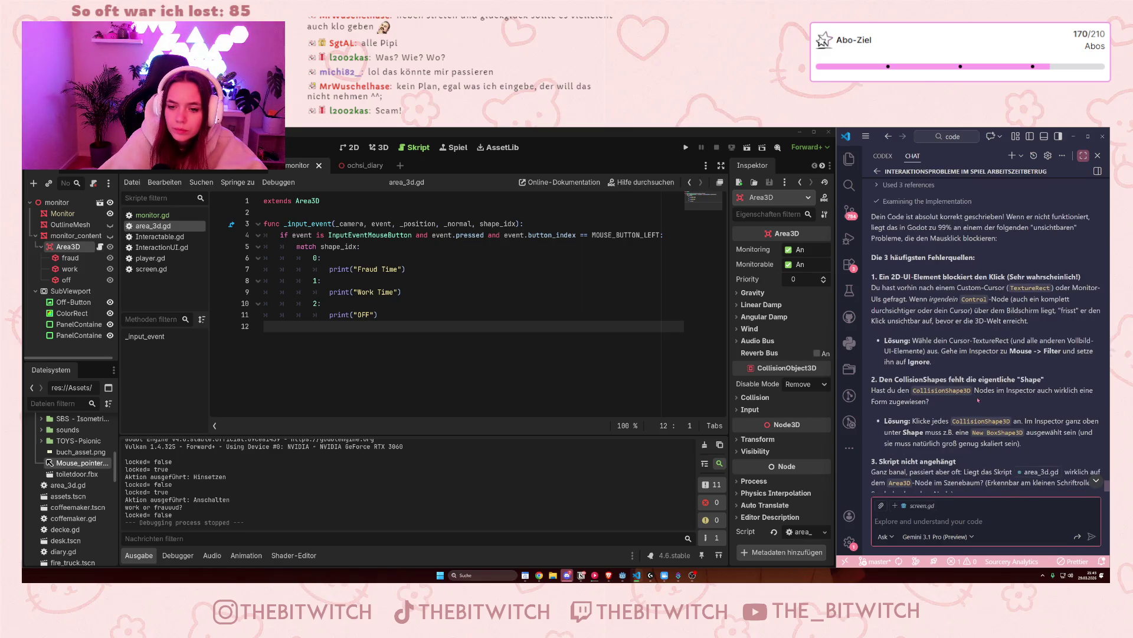
scroll(979, 400, down, 2)
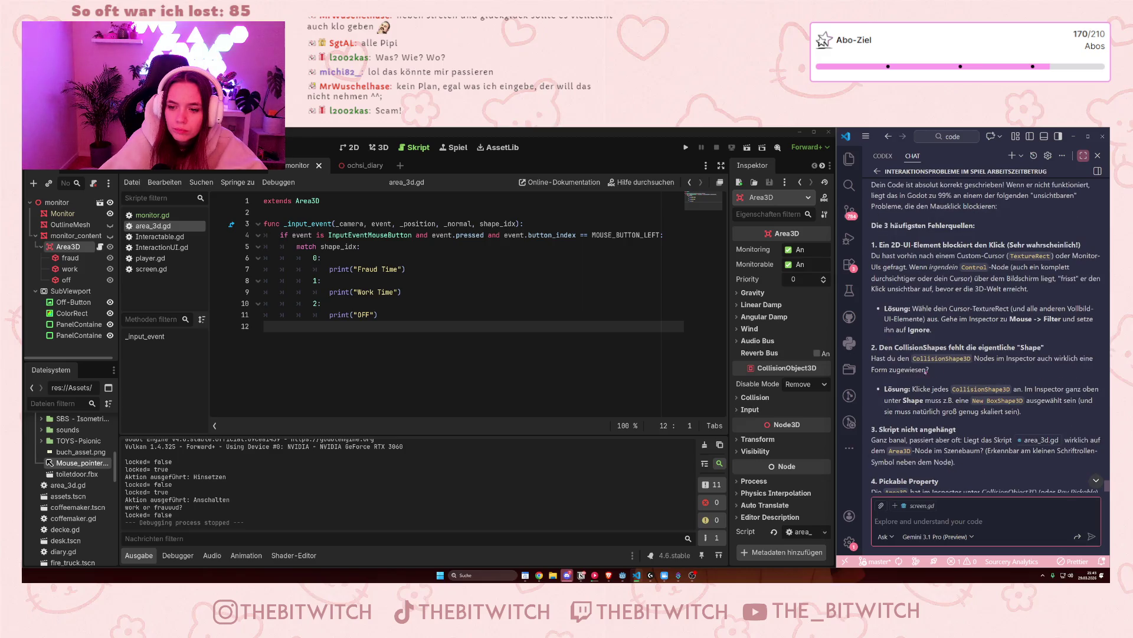
scroll(969, 383, down, 1)
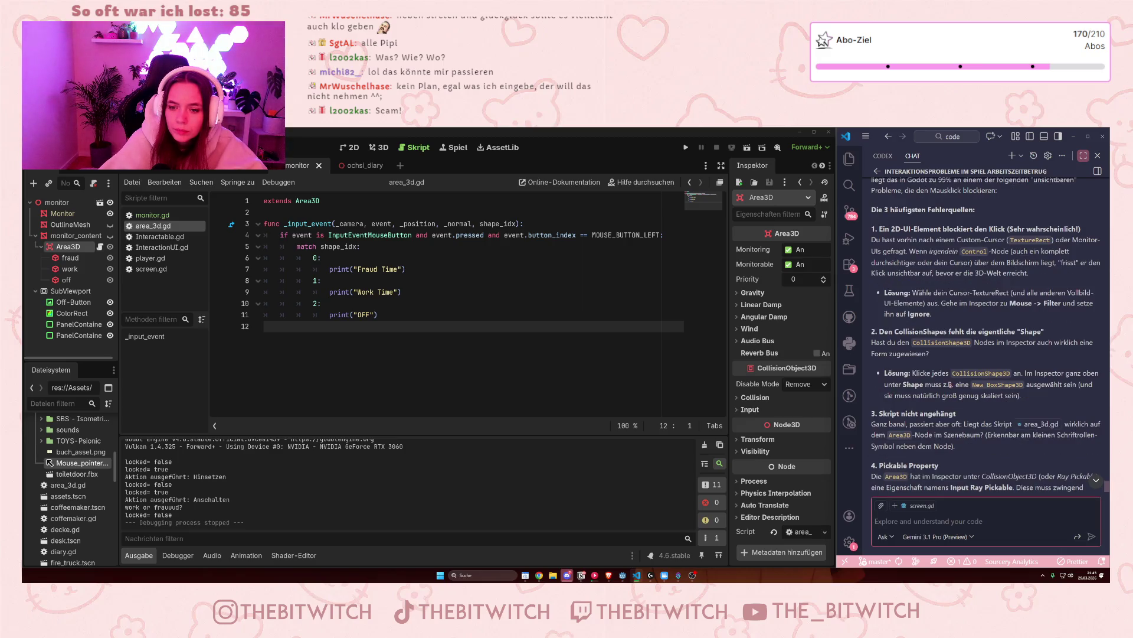
scroll(929, 390, down, 2)
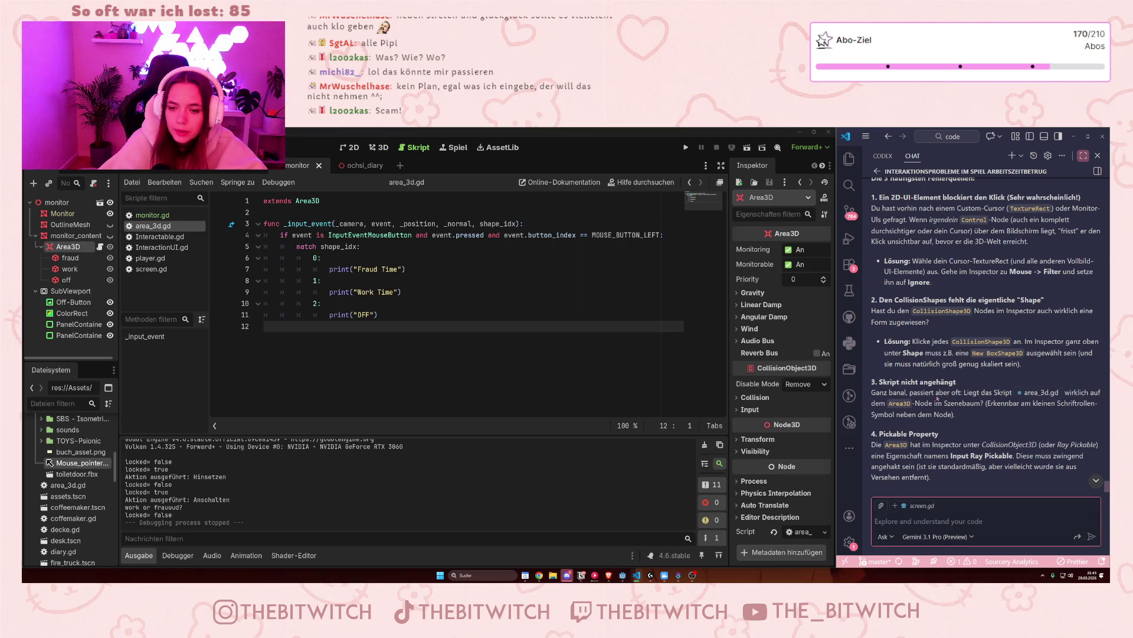
click(81, 258)
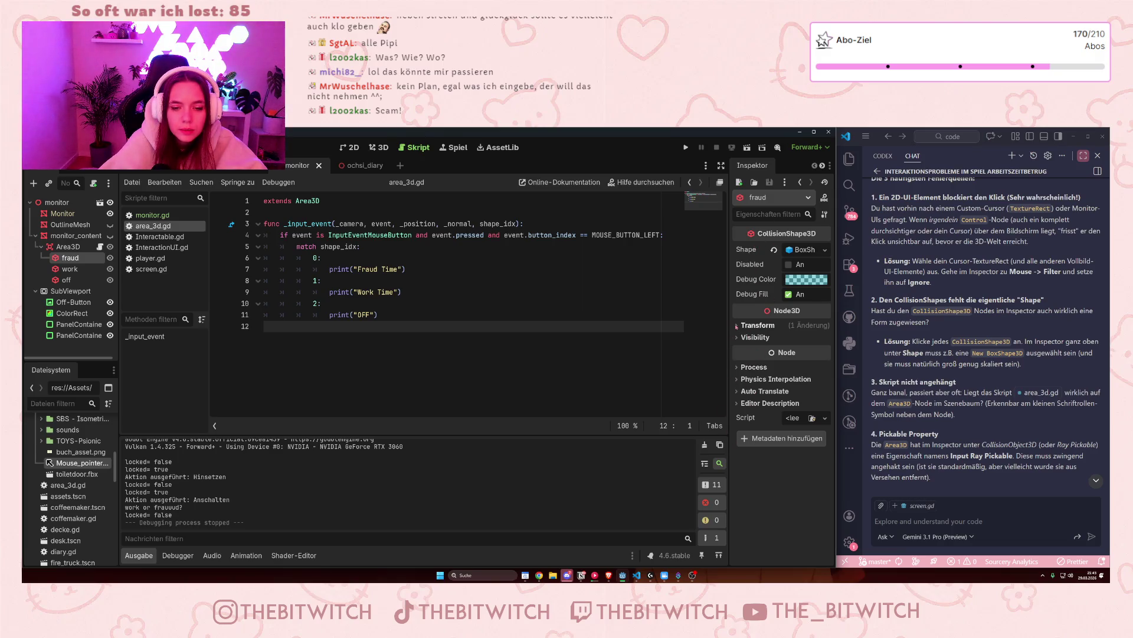
Step: Check fraud's Transform and Process sections, then show the Area3D's Collision layer and mask
click(737, 325)
click(736, 326)
click(738, 367)
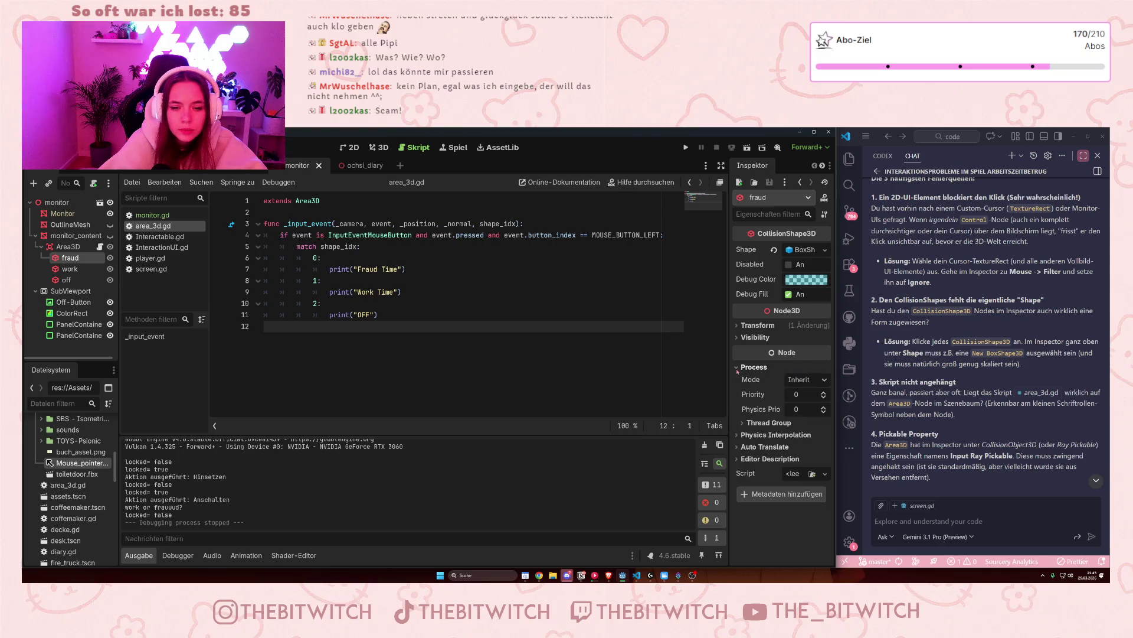
click(738, 368)
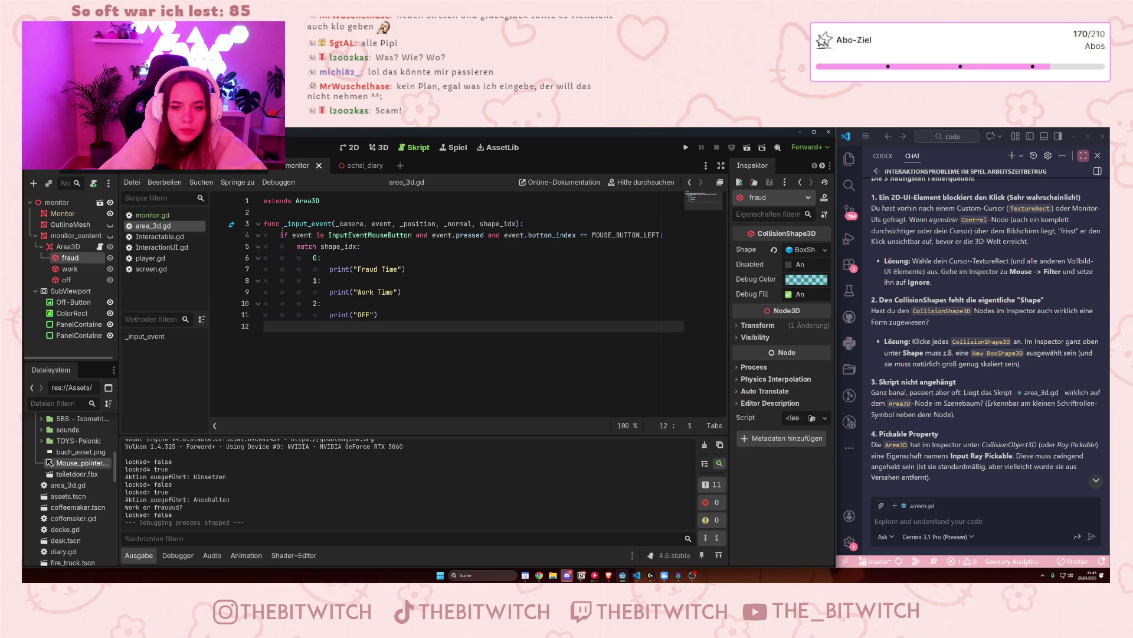
click(68, 246)
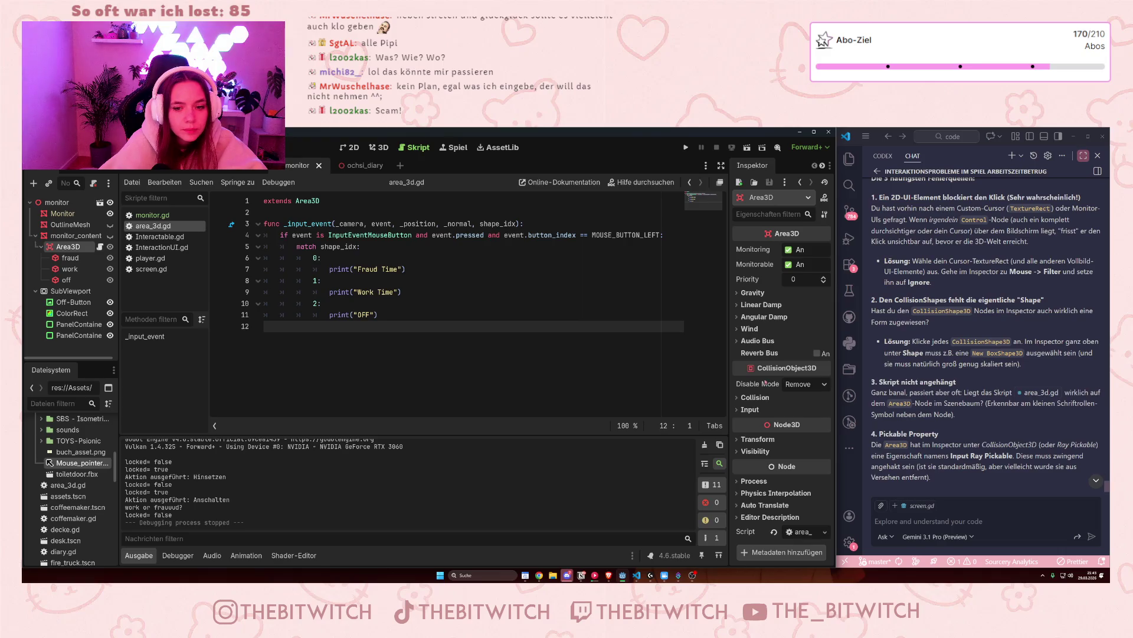
click(755, 398)
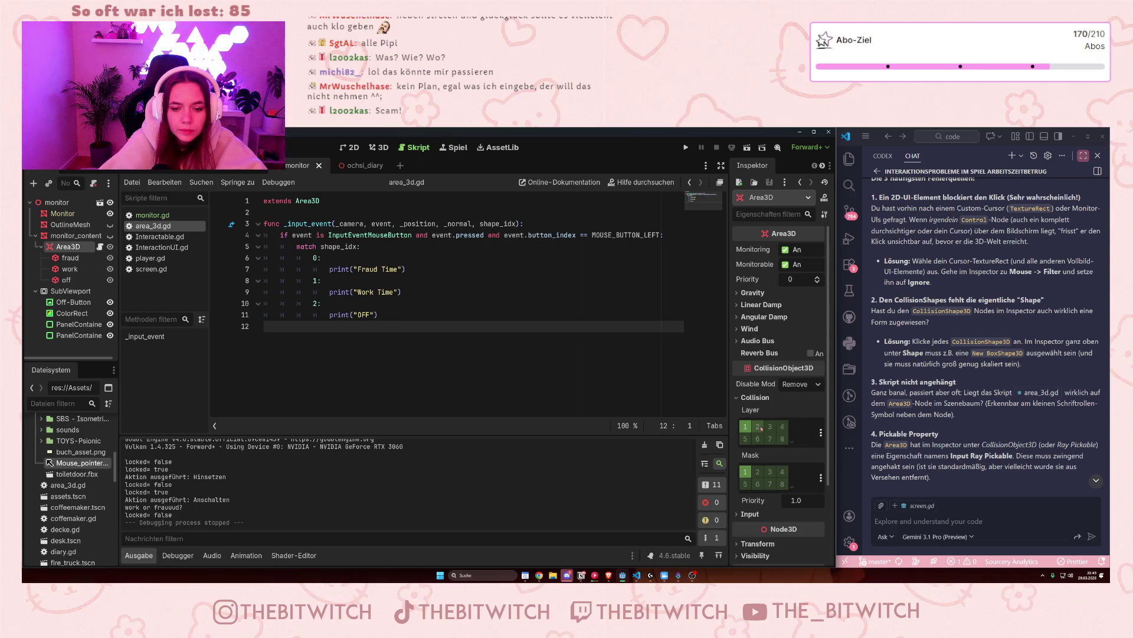
Step: Toggle collision layer 2 on and off, then confirm Input Ray Pickable is enabled on Area3D
click(761, 428)
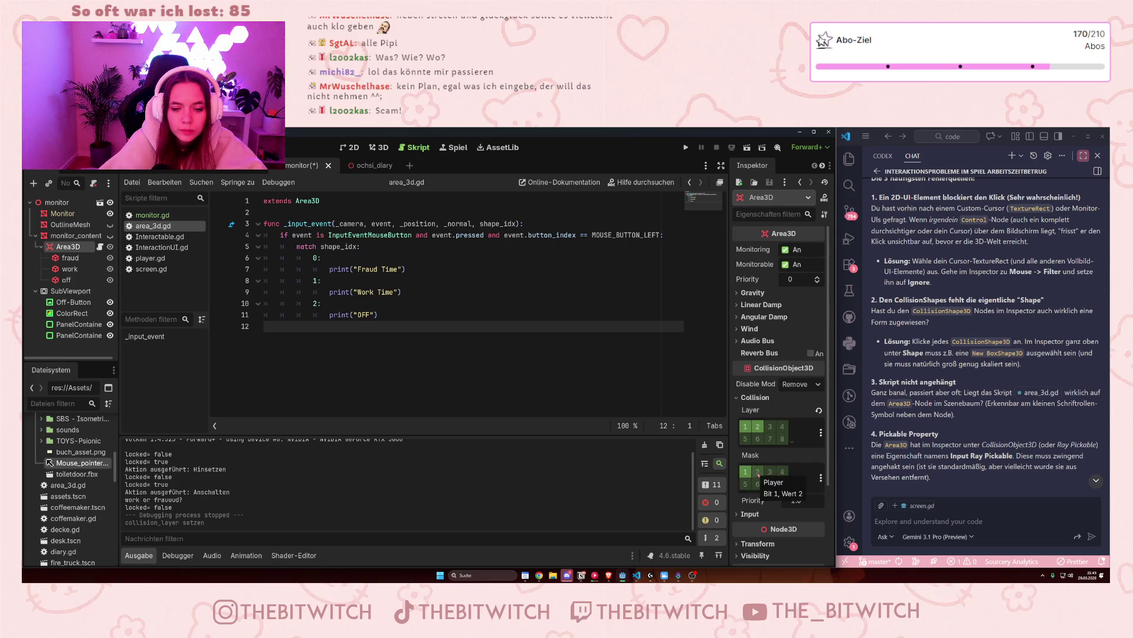
click(761, 429)
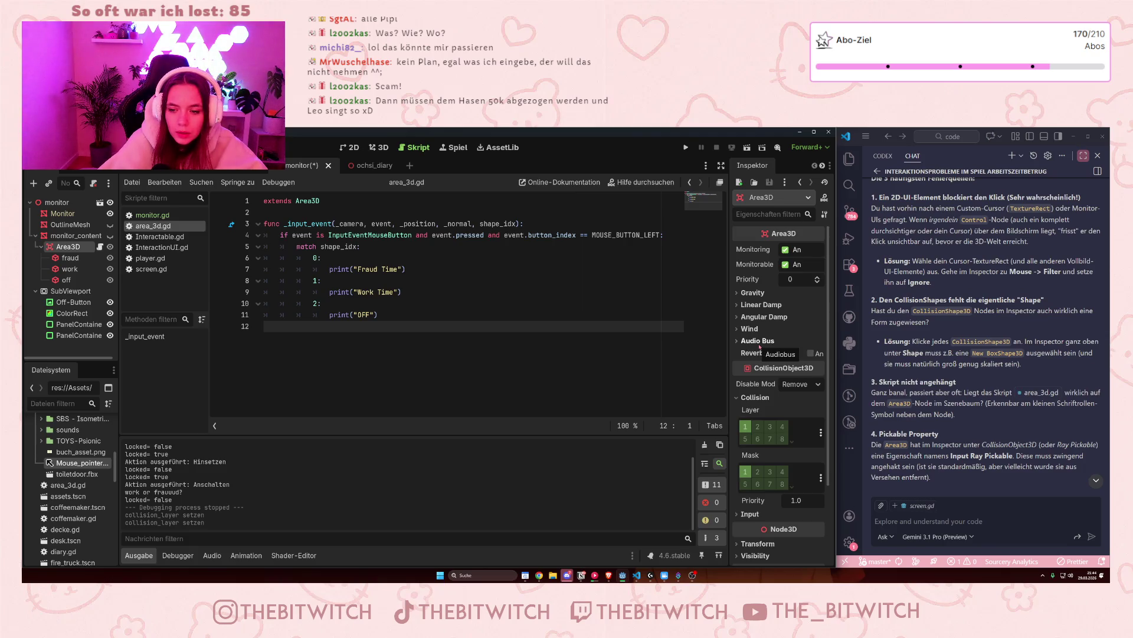
click(753, 396)
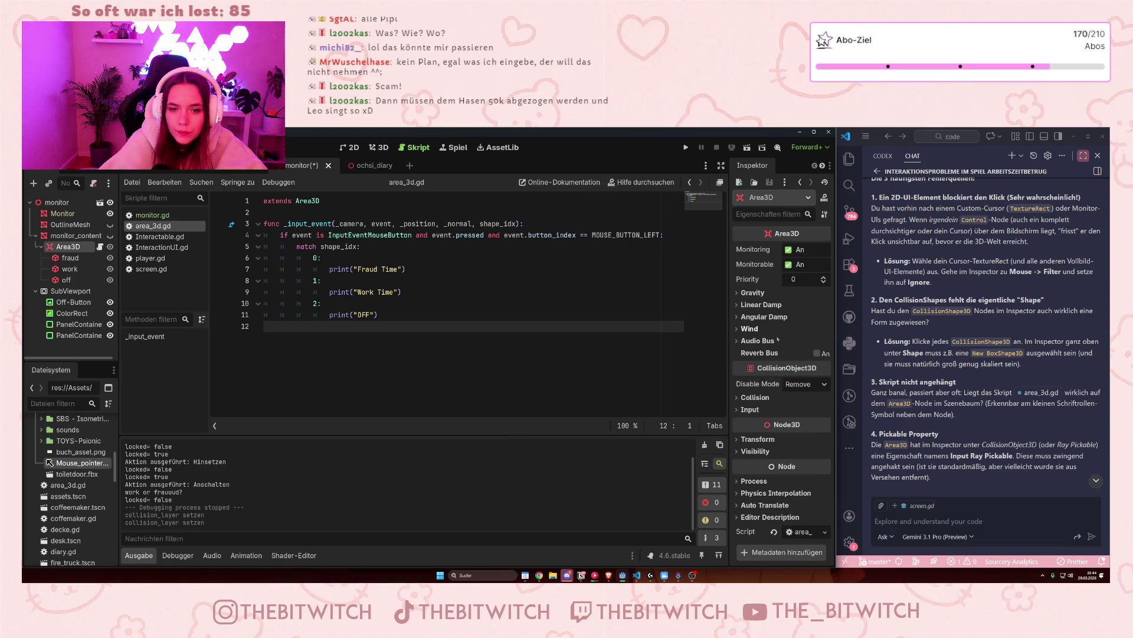
click(755, 410)
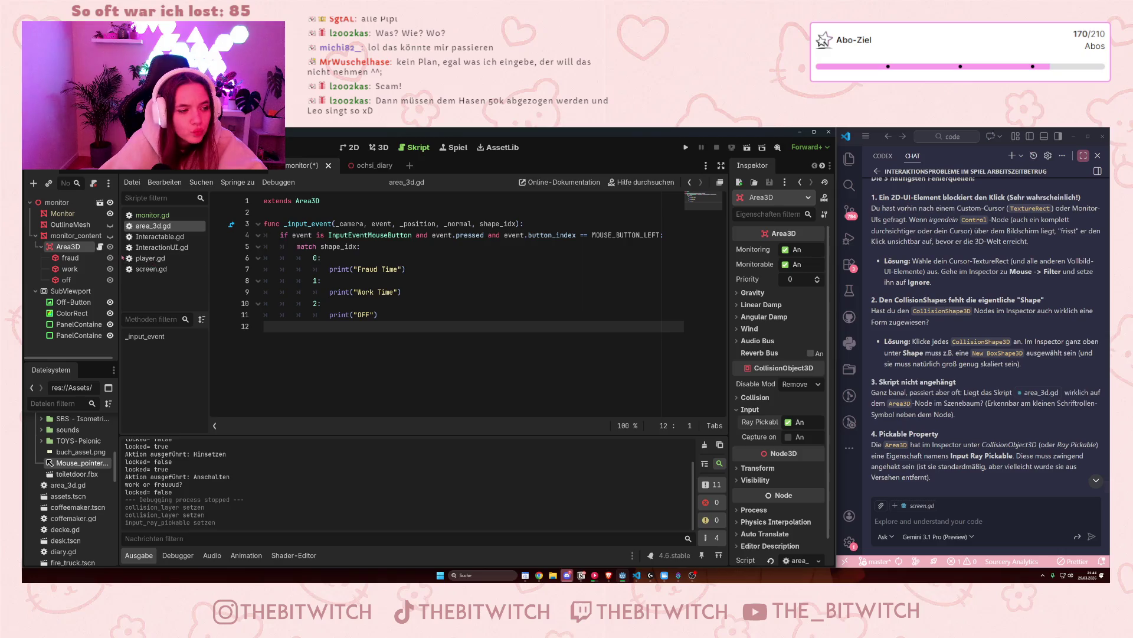
Step: Reply 'HAbe ich alles geprüft' to the assistant in the chat
click(636, 575)
text(HAbe ich alles geprüft)
key(Return)
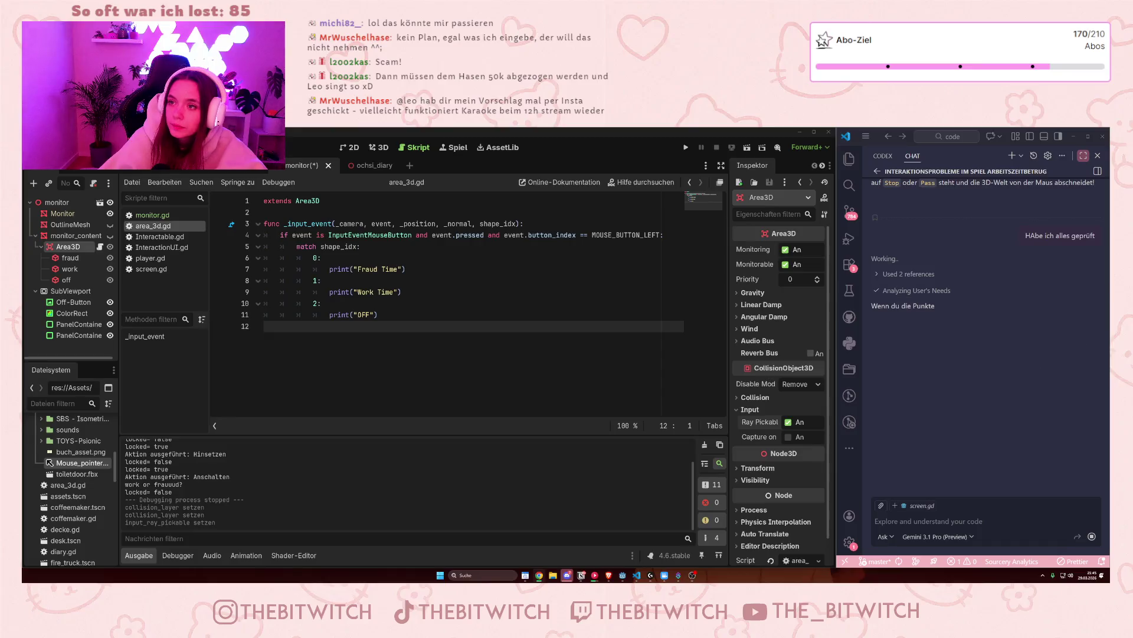
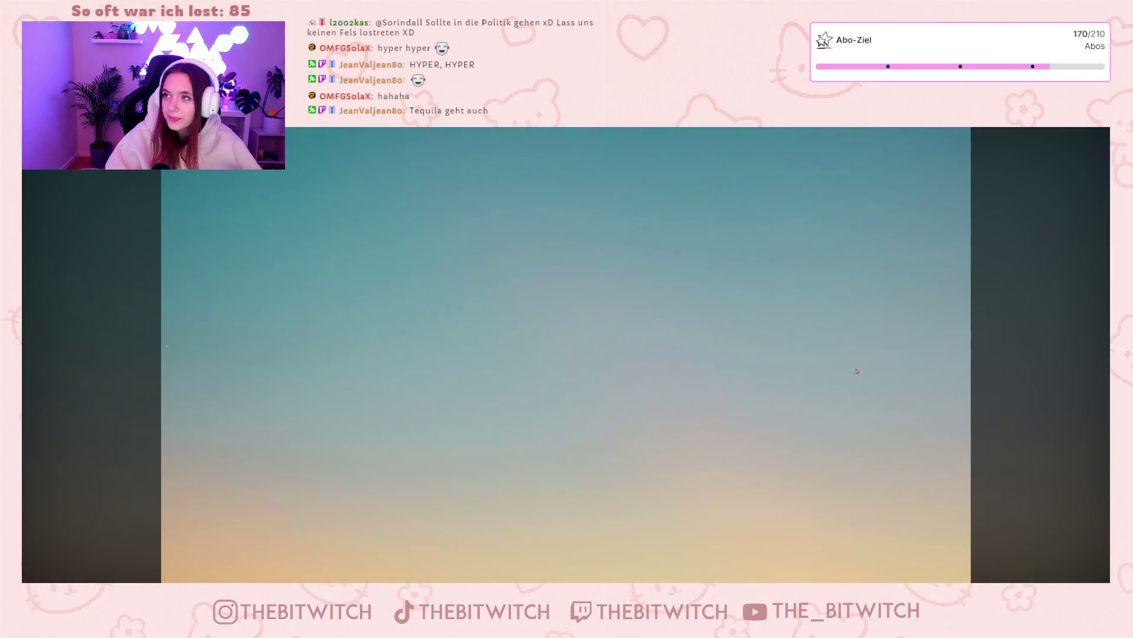
Step: Play the lyric video to the 'PUSHING EACH OTHER TO THE LIMITS' line, pause, and rewind to 0:00
mouse_move(716, 383)
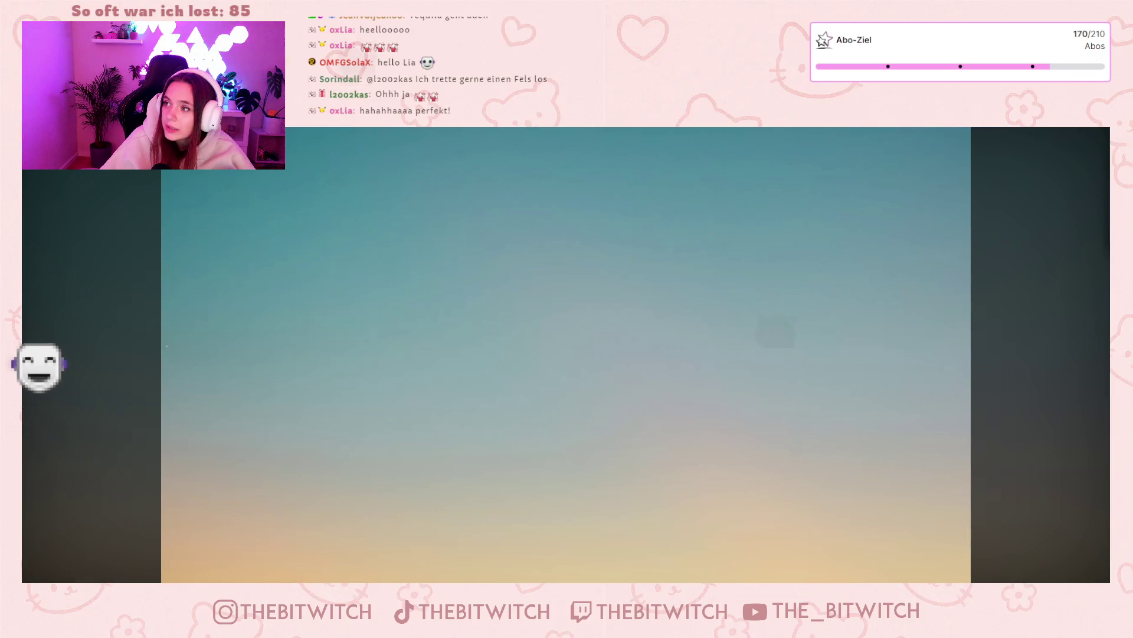
mouse_move(649, 250)
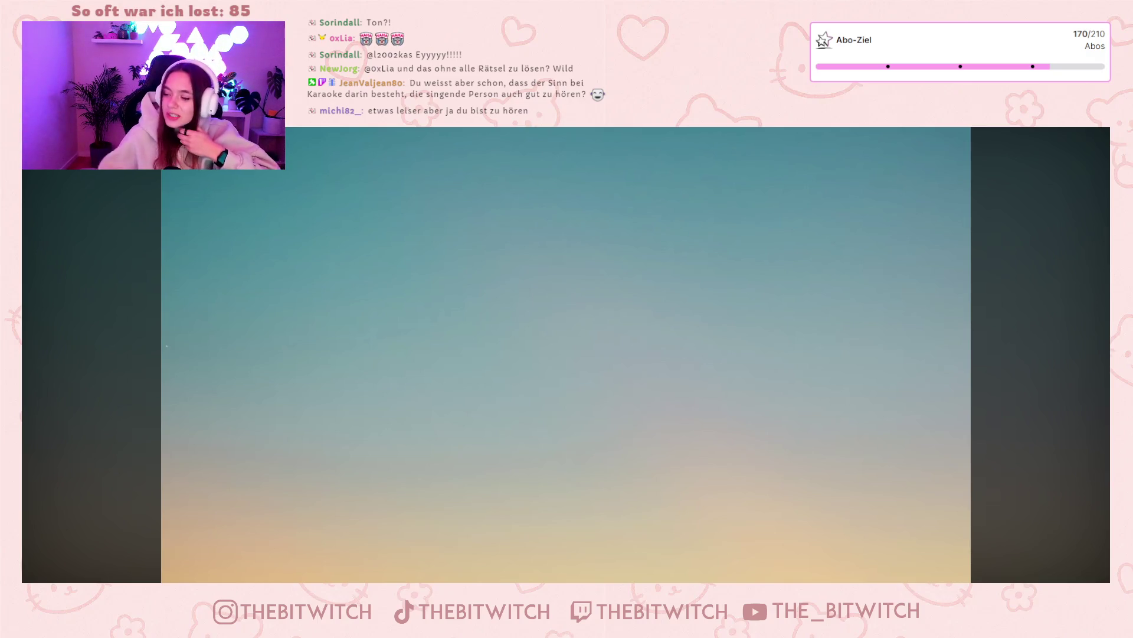
mouse_move(746, 343)
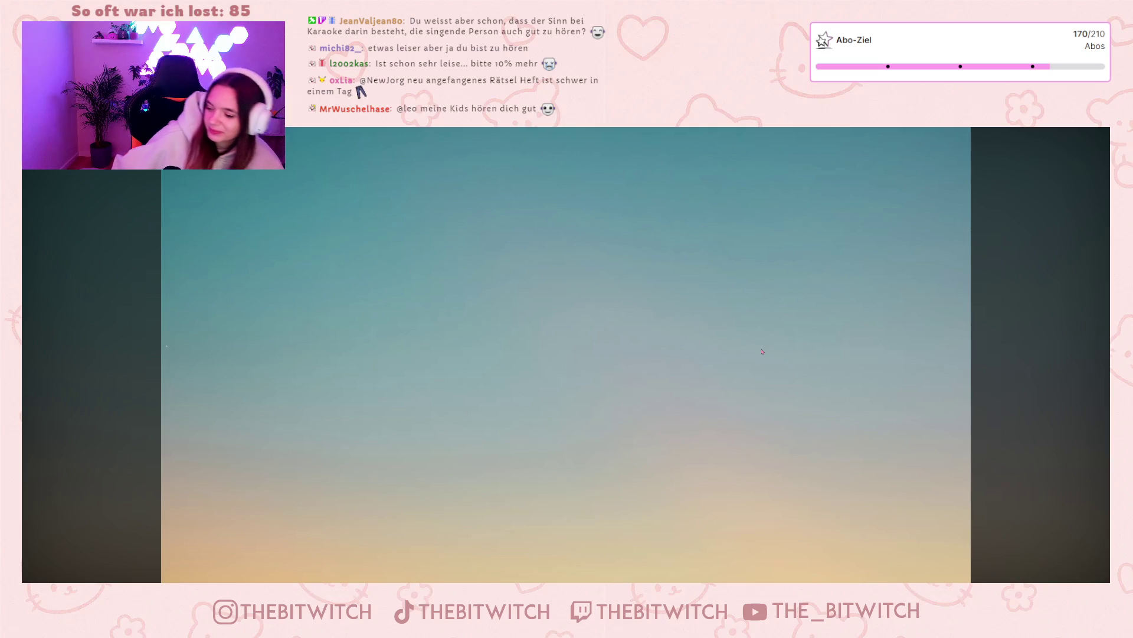
mouse_move(719, 367)
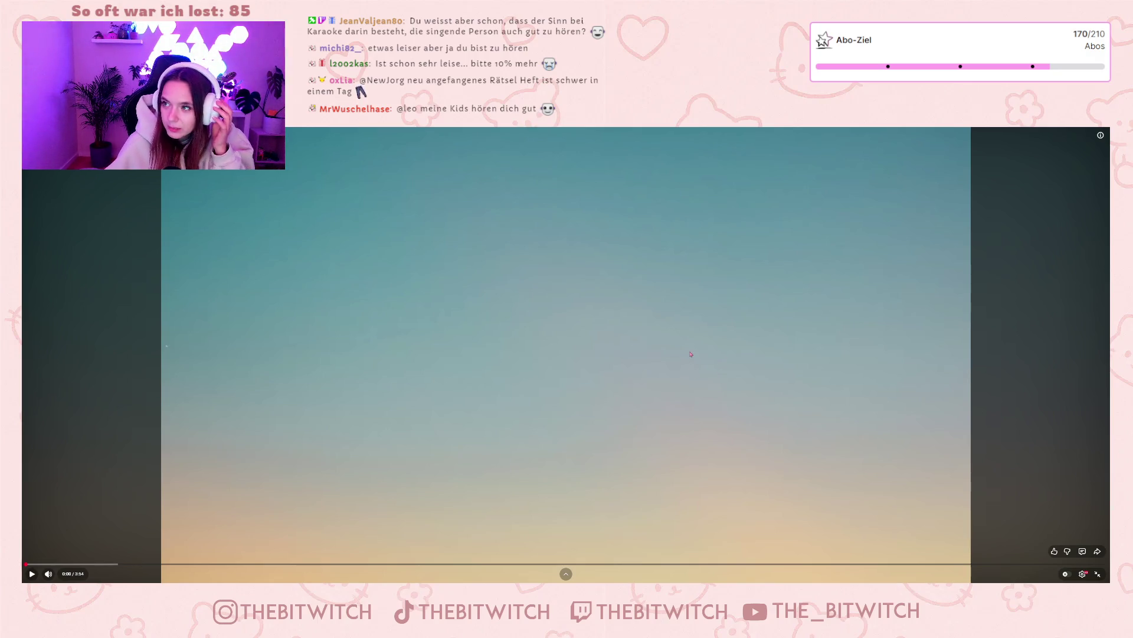
click(691, 354)
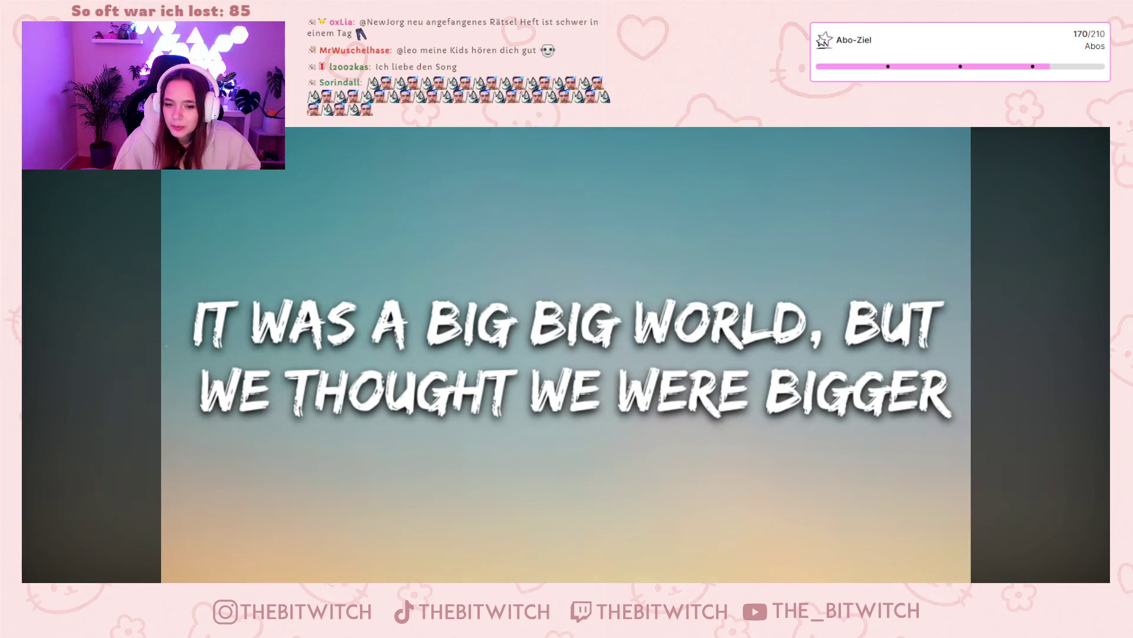
click(260, 447)
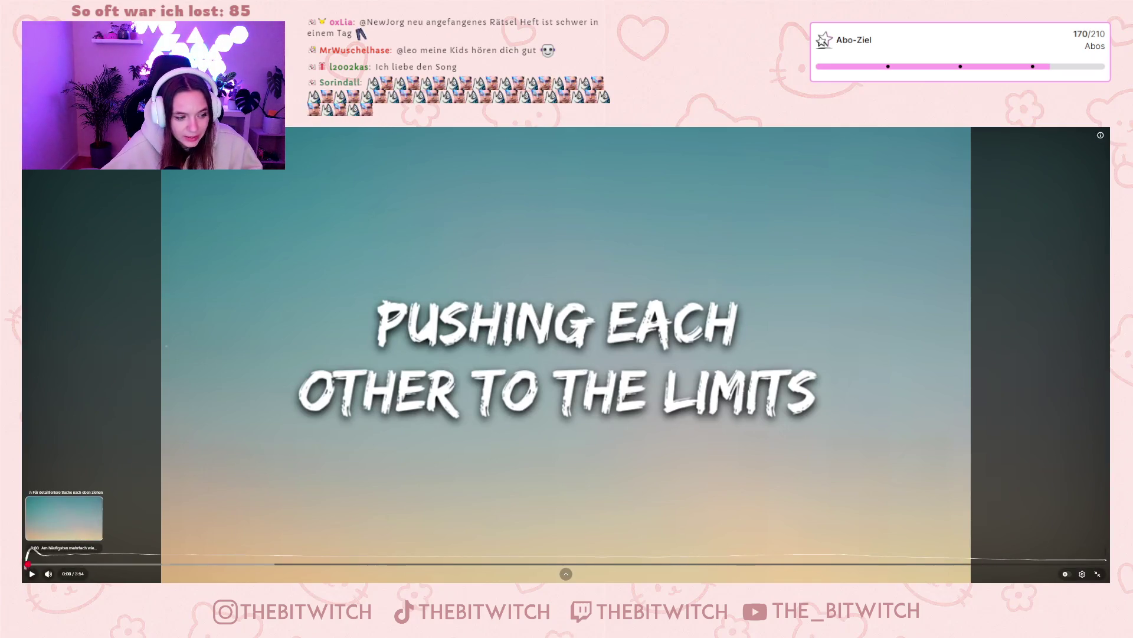
click(53, 563)
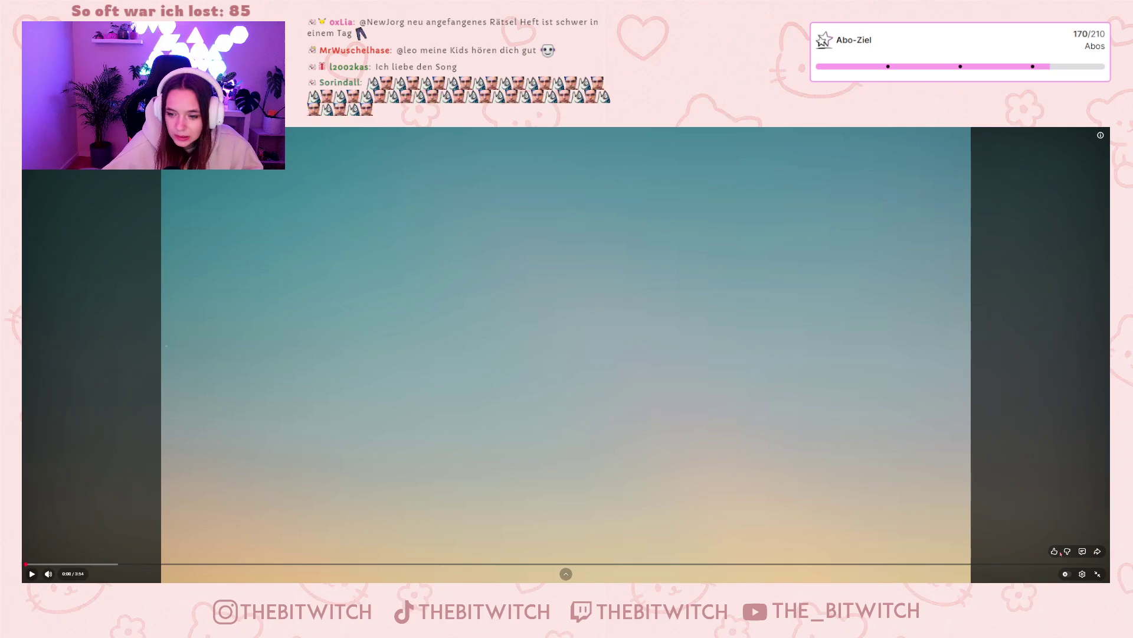
Step: Set Qualität to an HD resolution and start the video from the beginning
click(1082, 573)
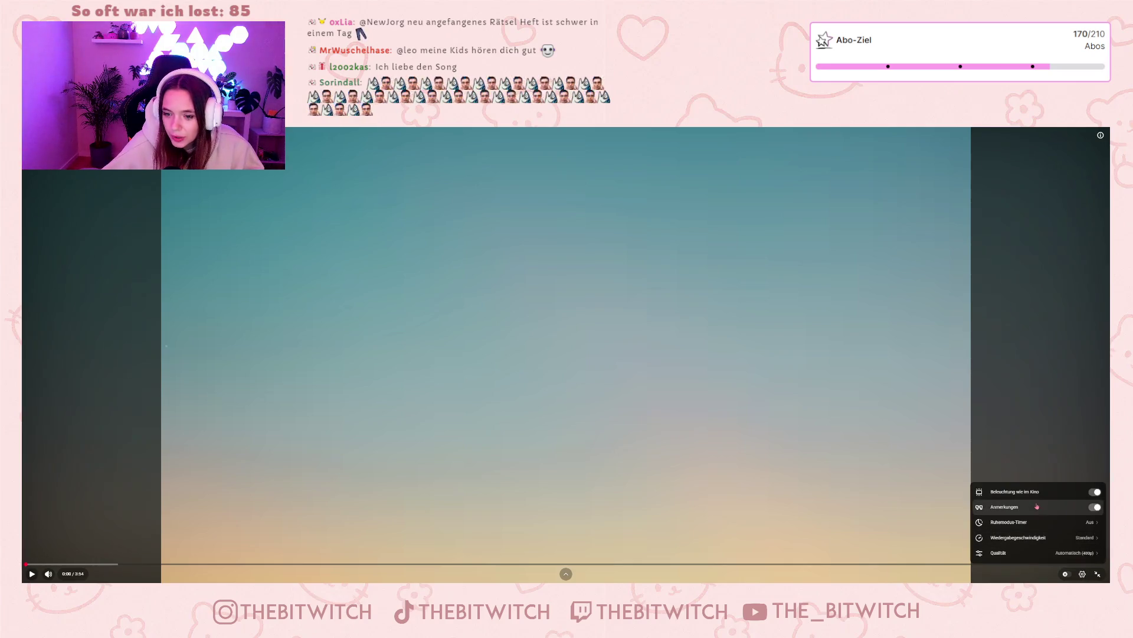
click(1030, 556)
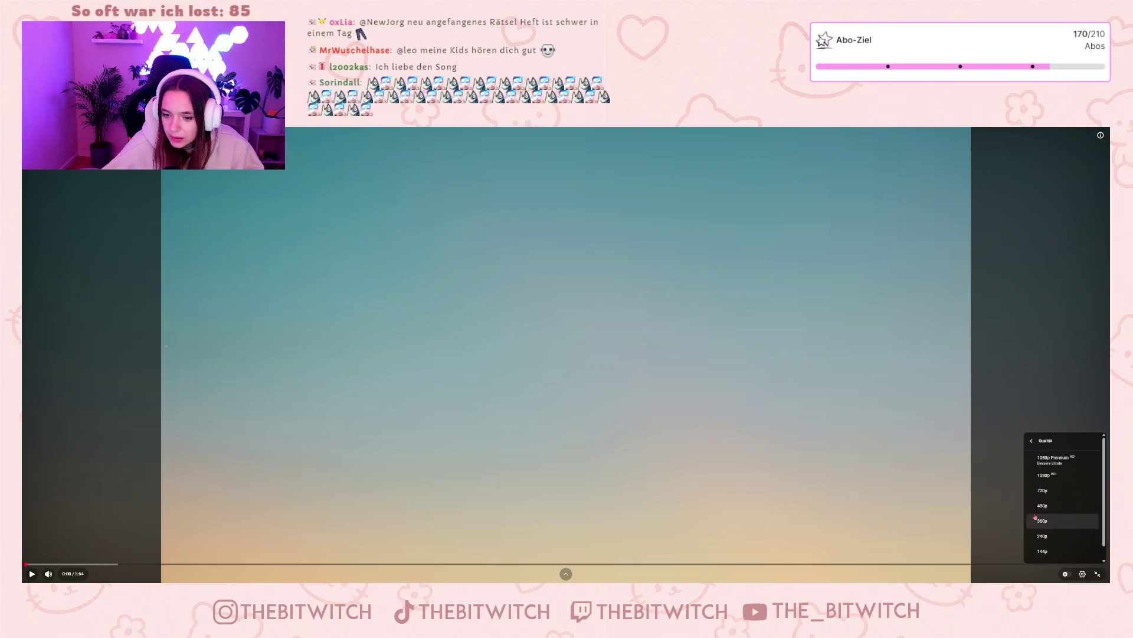
click(1055, 465)
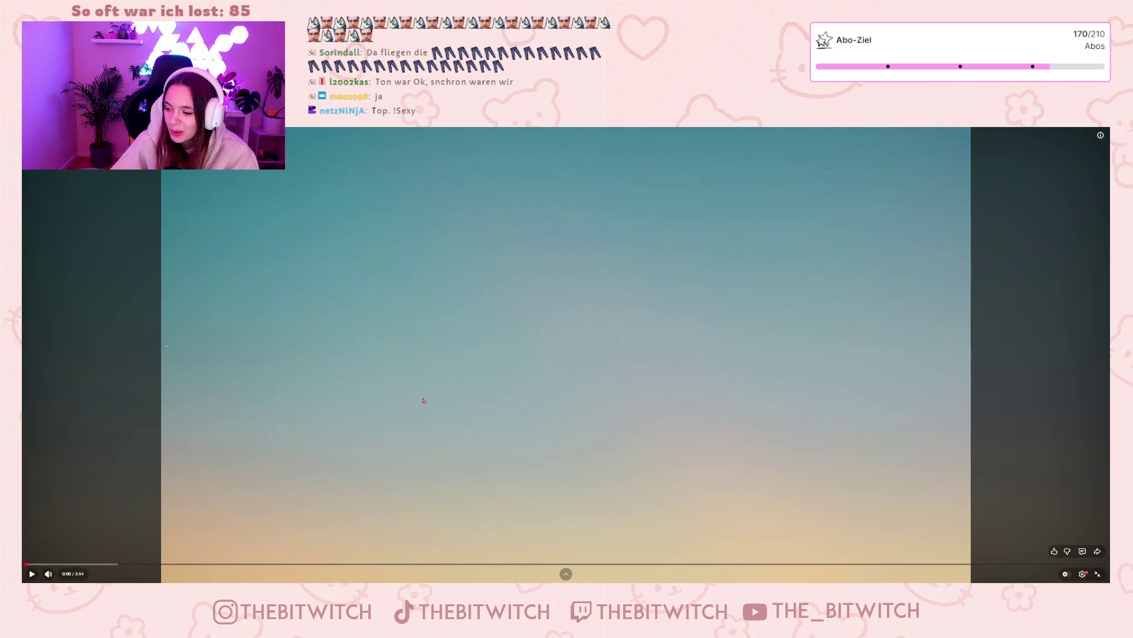
click(651, 415)
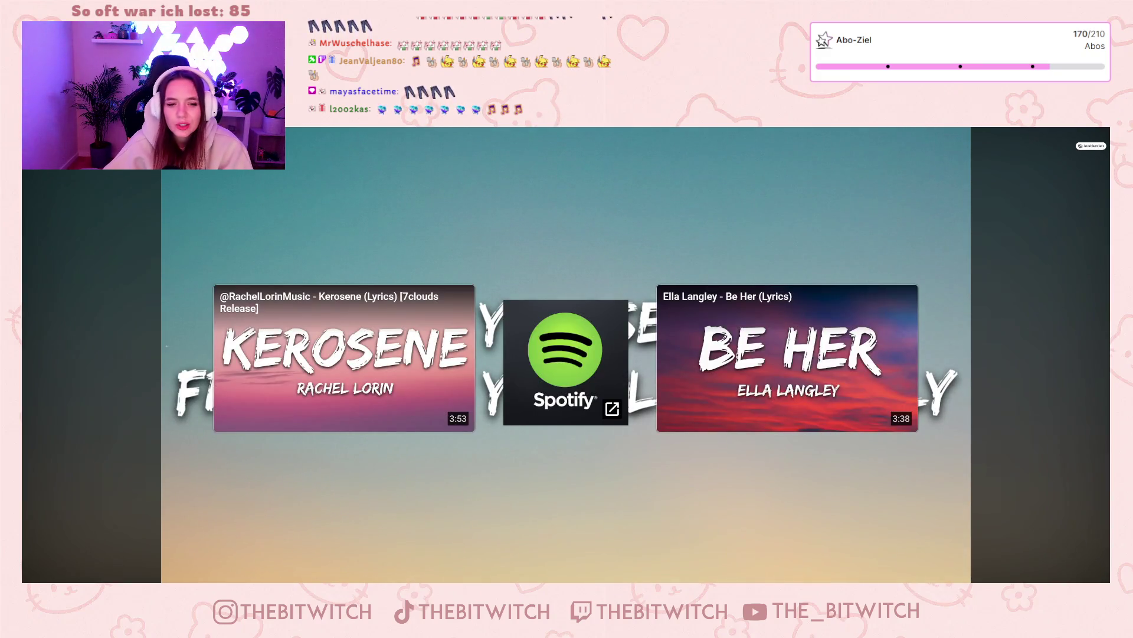
mouse_move(862, 497)
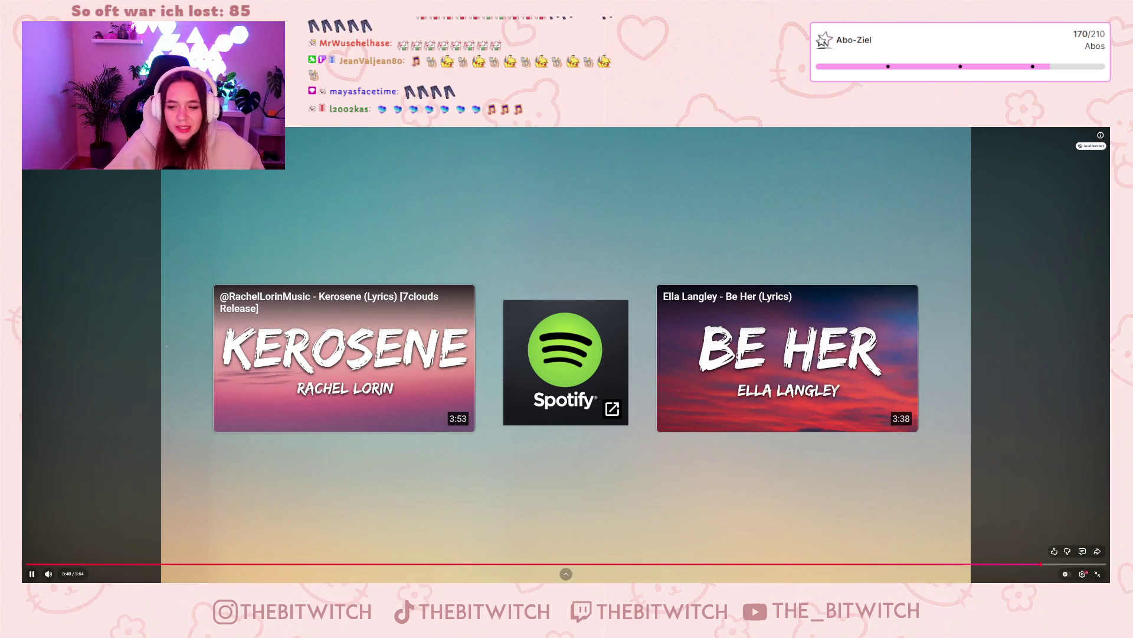
mouse_move(698, 507)
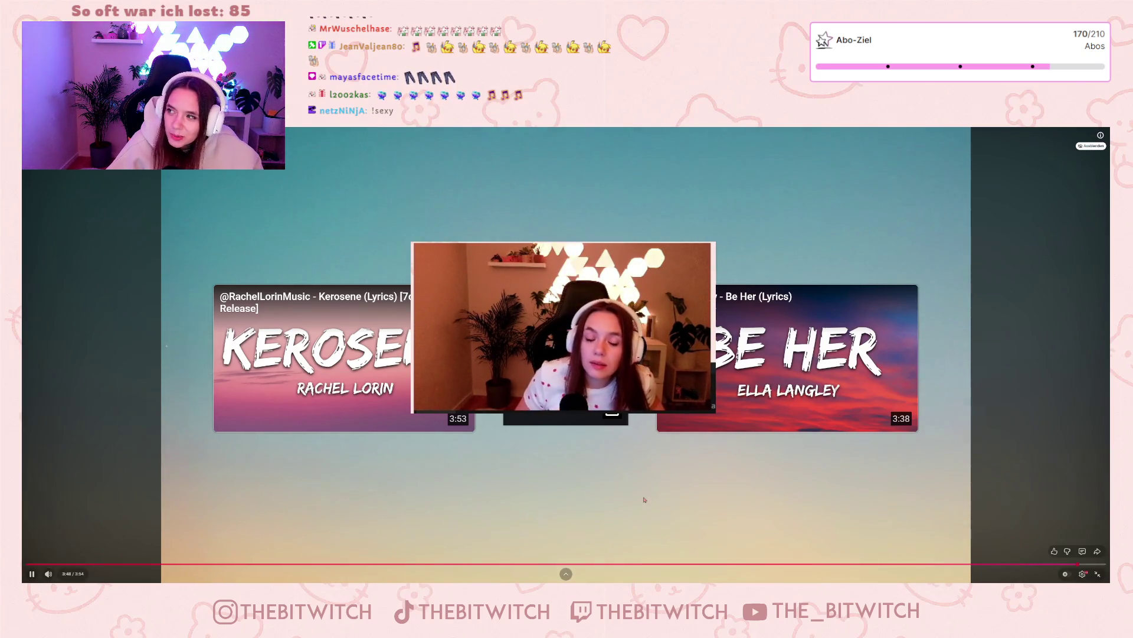
Step: Pause the video at 3:49, just before it finishes
click(635, 500)
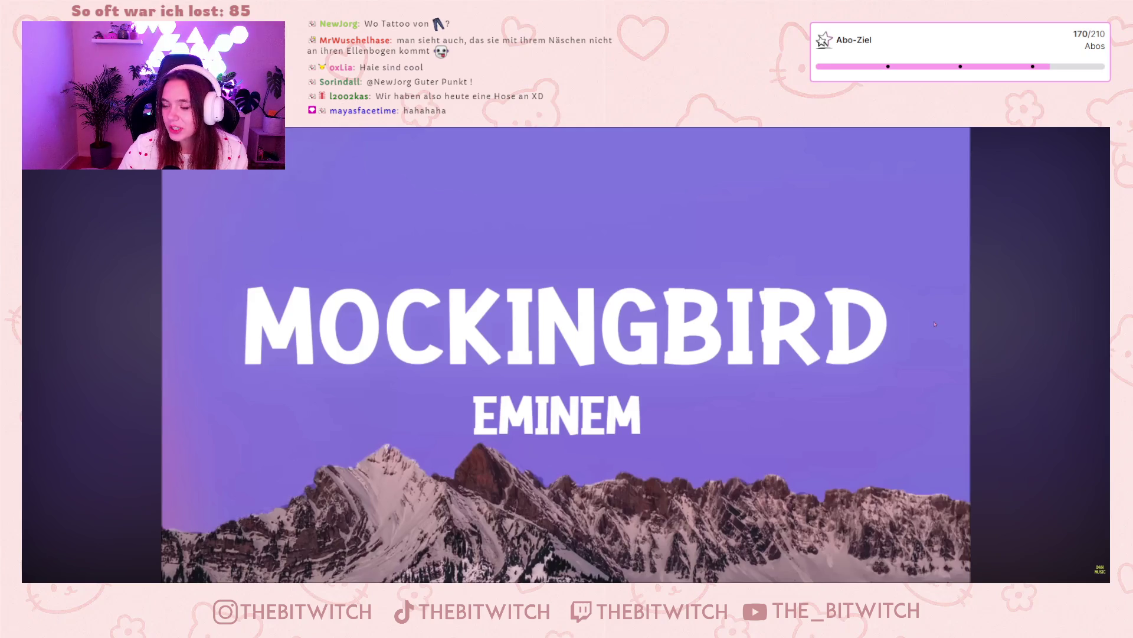
mouse_move(902, 334)
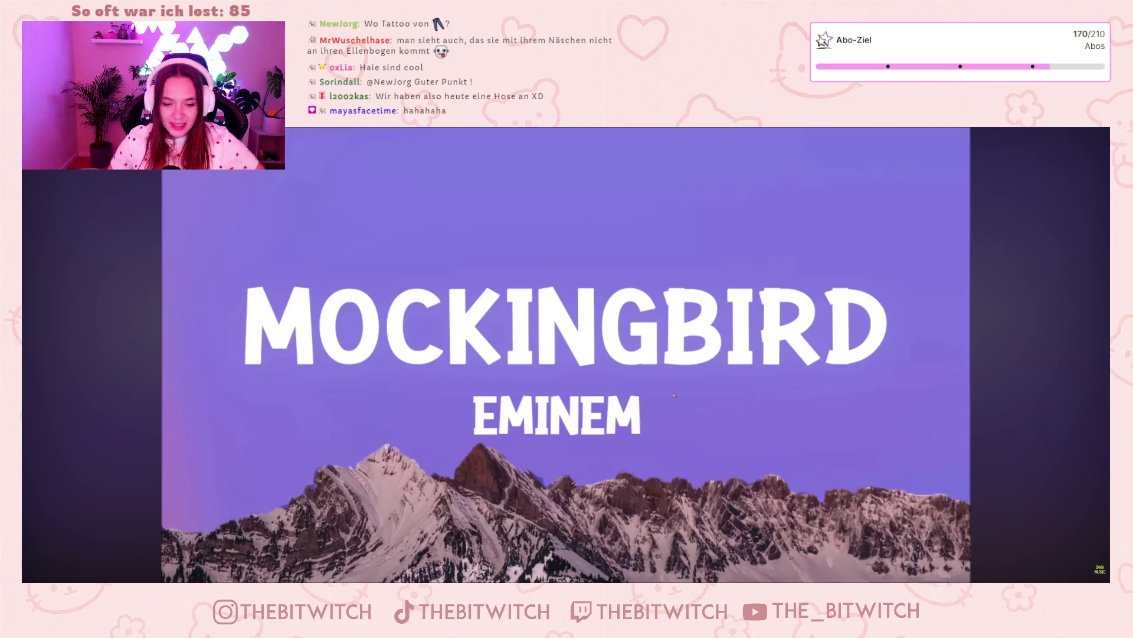
mouse_move(644, 386)
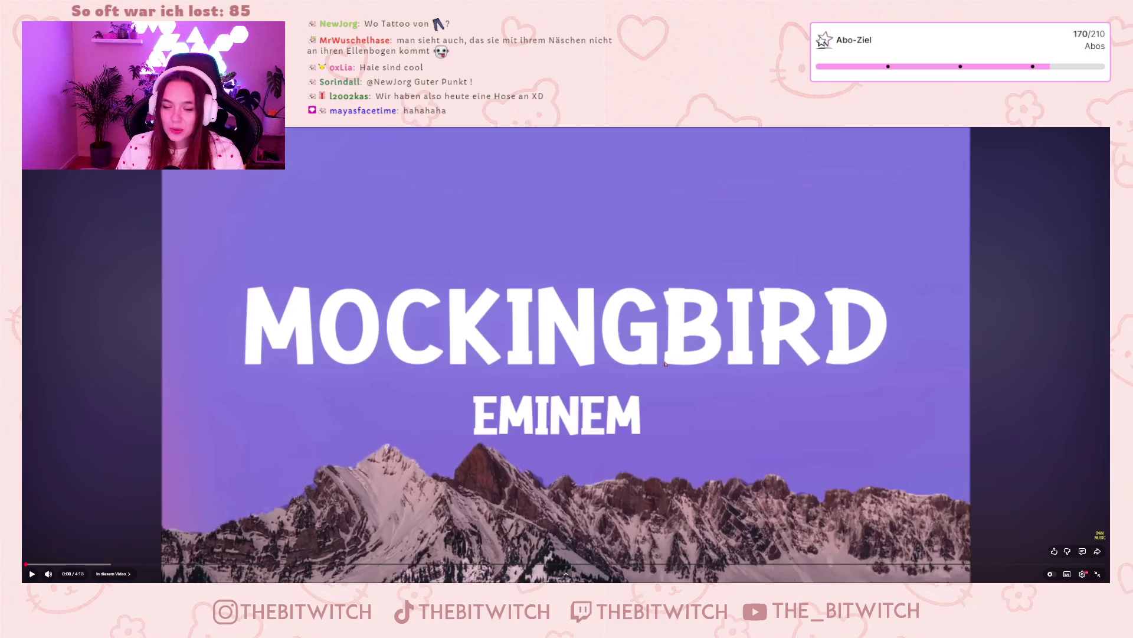
click(665, 363)
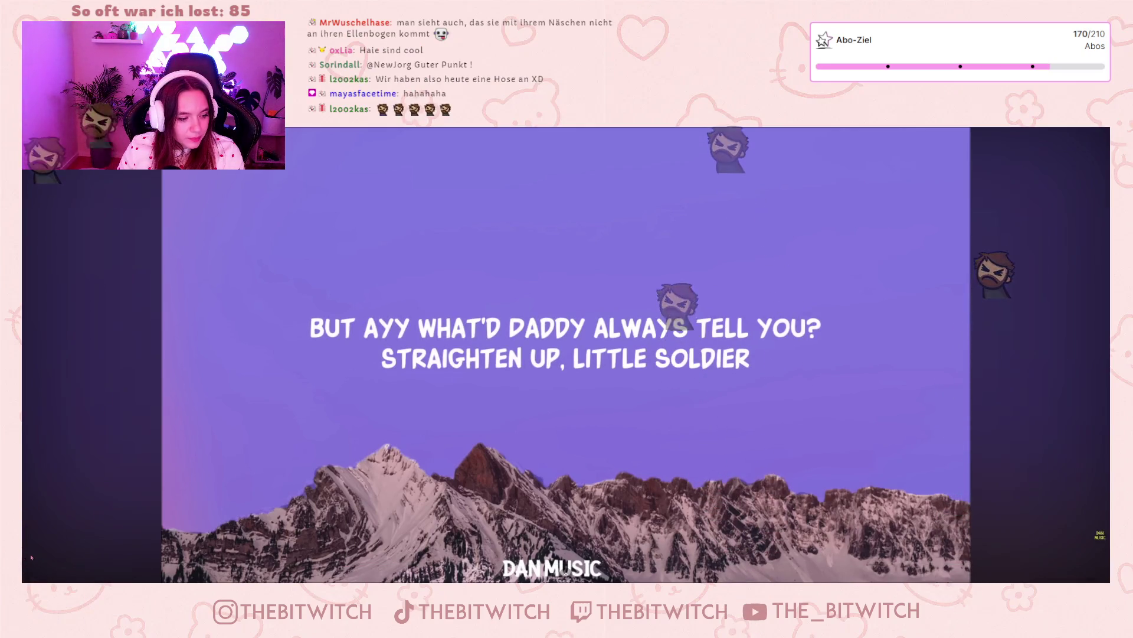
Step: Rewind the Mockingbird lyric video to 0:00 after its opening seconds
click(28, 564)
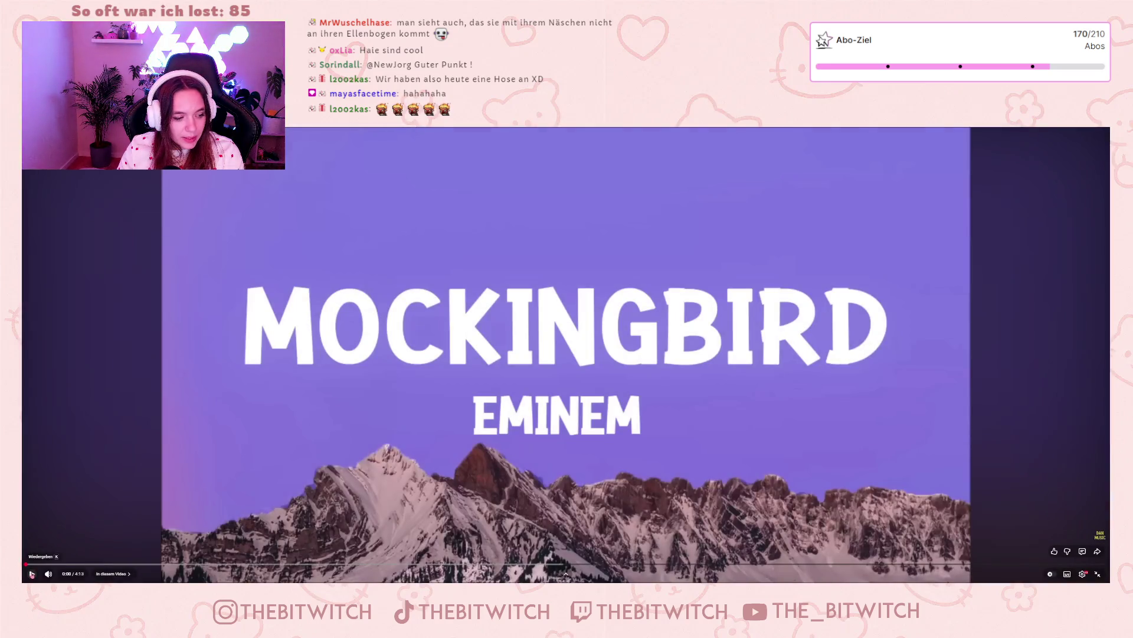
Step: Start the Mockingbird lyric video playing from 0:00 into its lyric lines
click(31, 574)
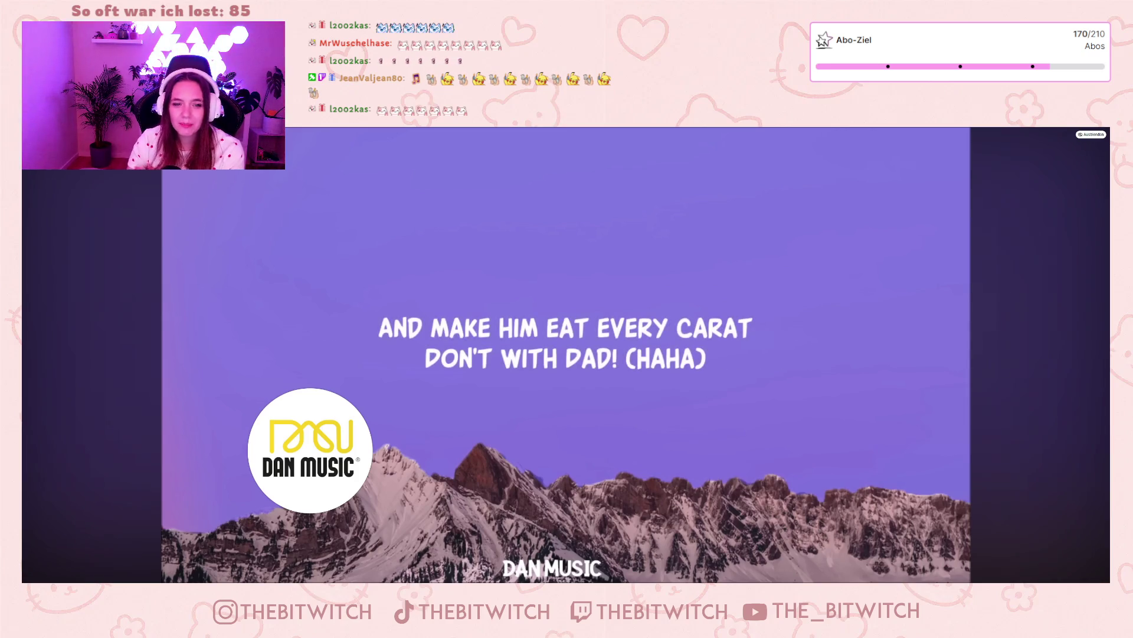
Step: Pause the Mockingbird video at about 4:08 when the end-screen suggestions appear
click(815, 475)
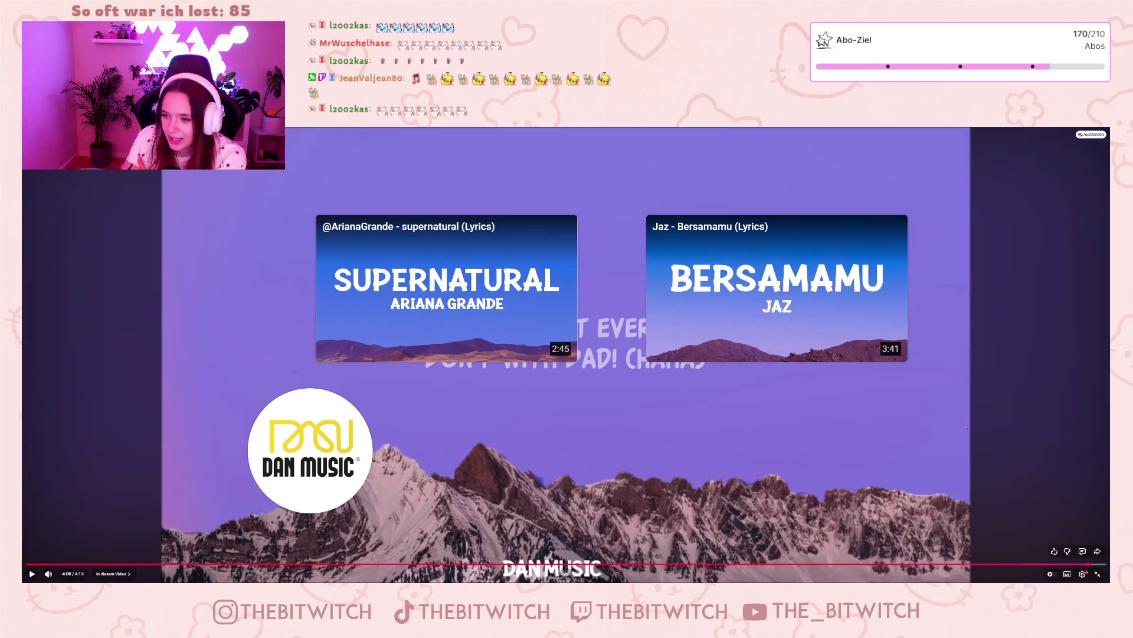